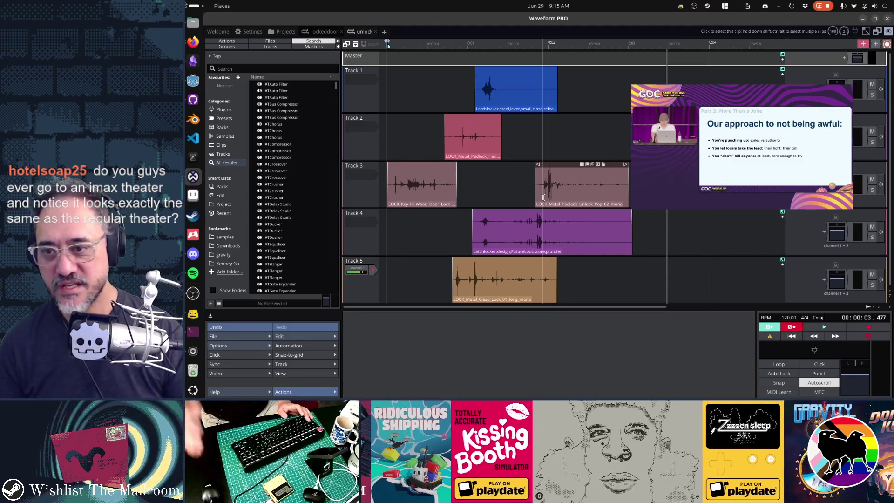
- Audition the unlock mix, render it to an audio file, then play the lockeddoor project
key("space")
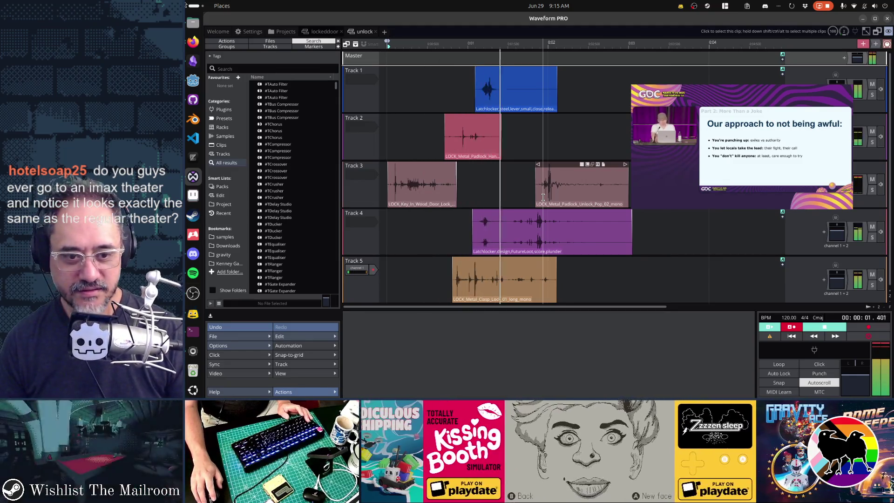
key("space")
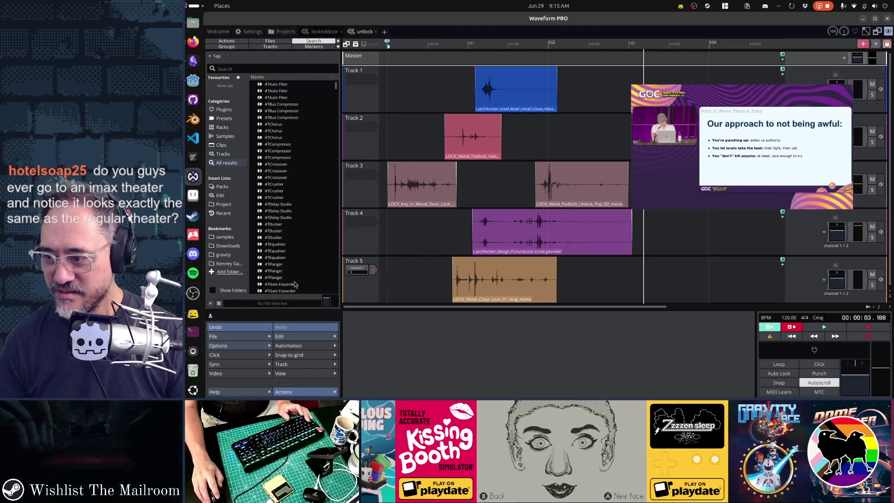
left_click(256, 334)
left_click(298, 260)
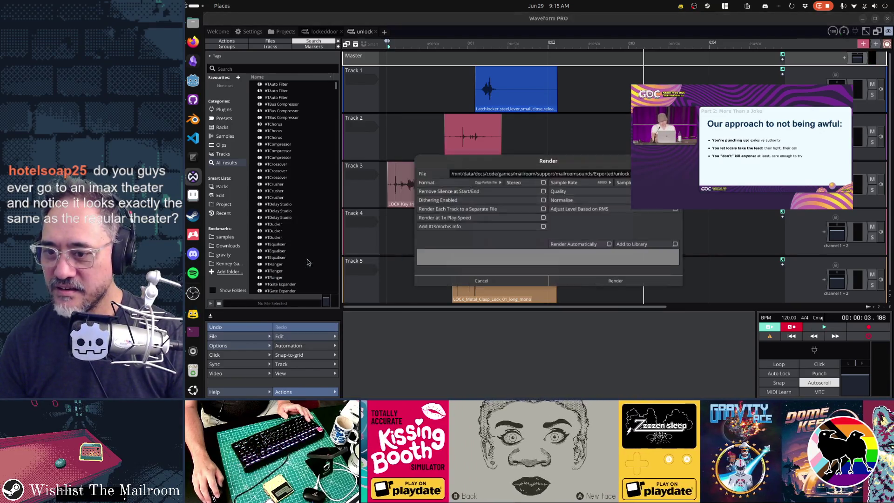
left_click(611, 280)
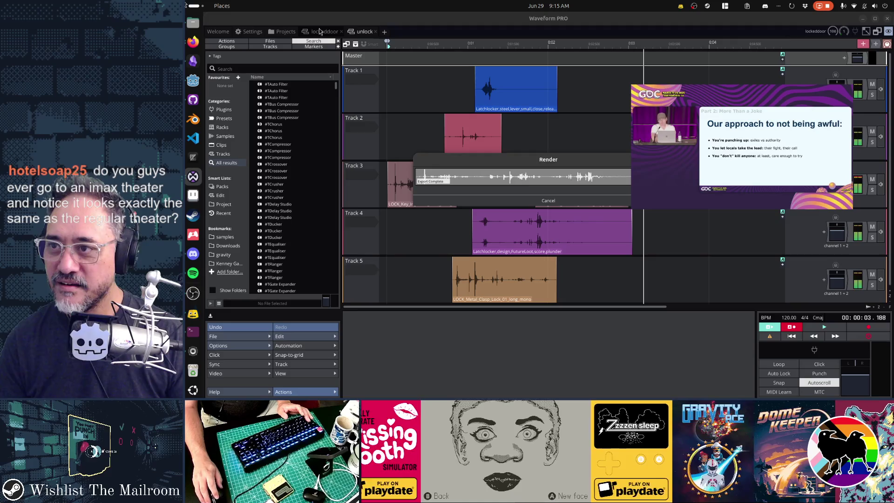
left_click(322, 33)
key("space")
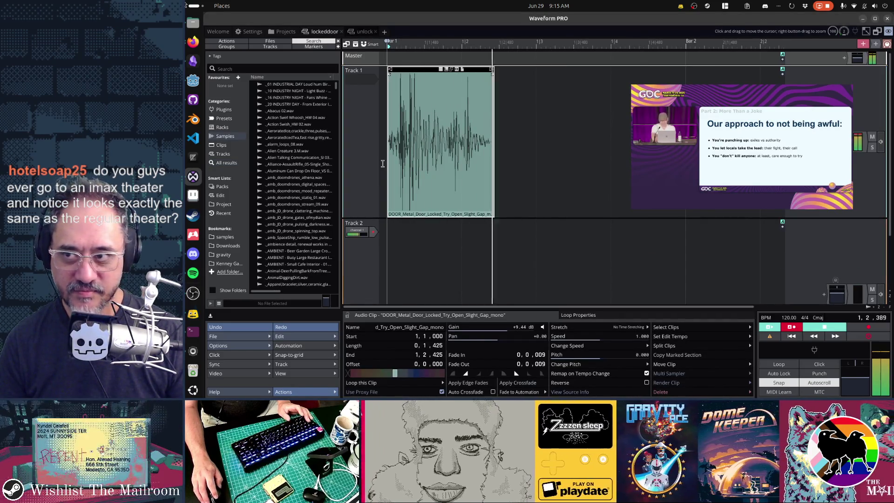
- Switch back to the unlock project and play its mix from the start
left_click(364, 32)
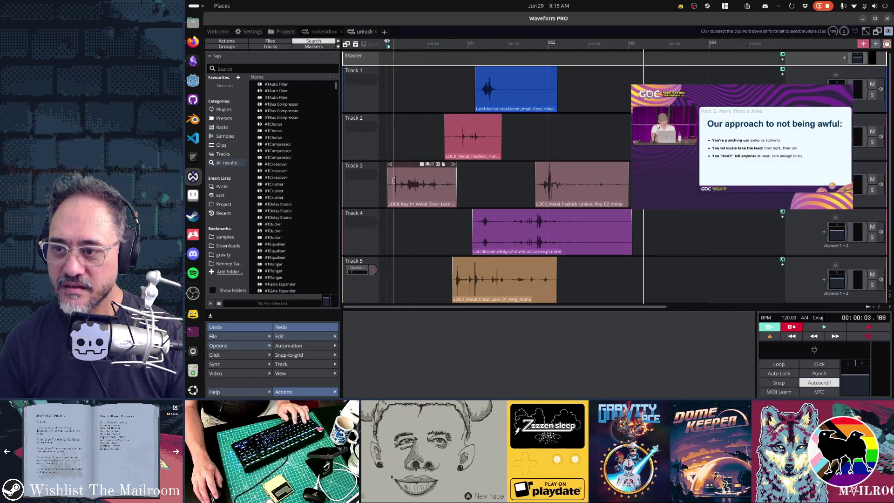
left_click(401, 167)
key("space")
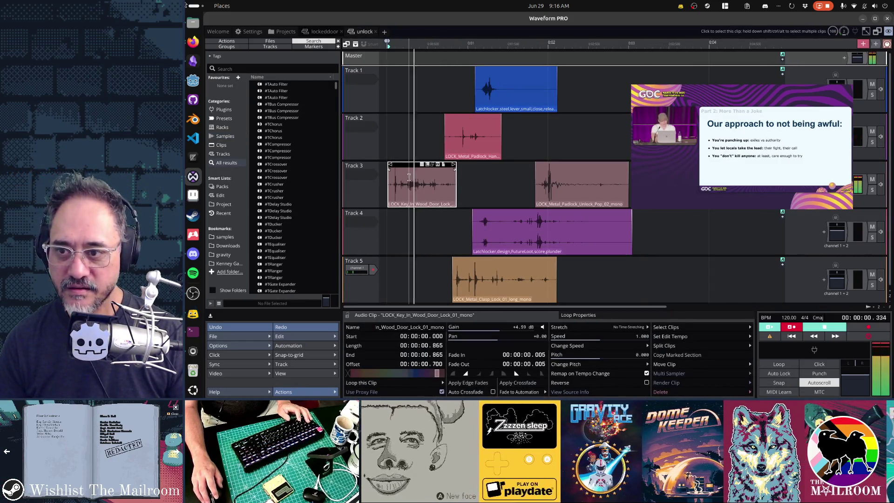
left_click(471, 195)
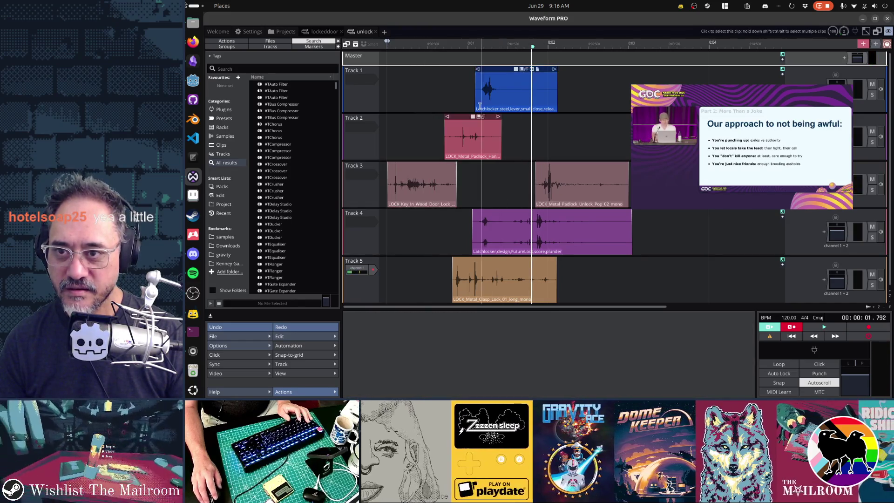
- Solo Track 4, play it alone, and select the purple FutureLoot plunder clip
left_click(873, 237)
key("space")
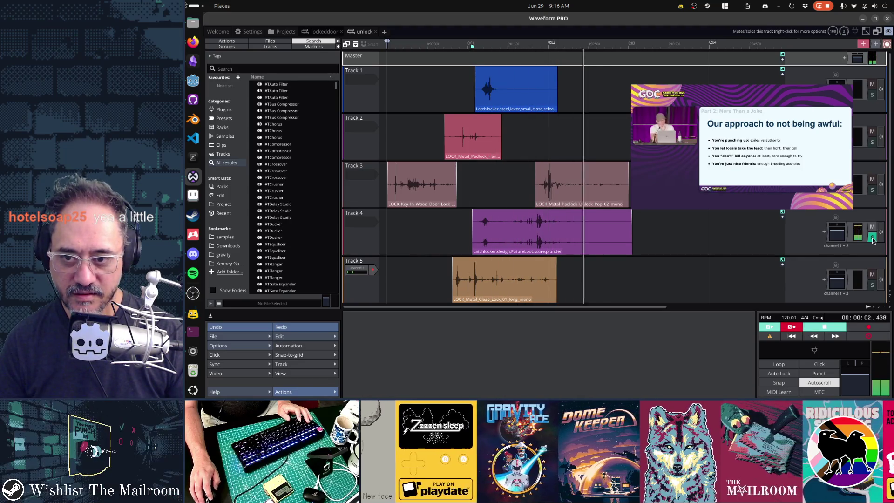
left_click(526, 210)
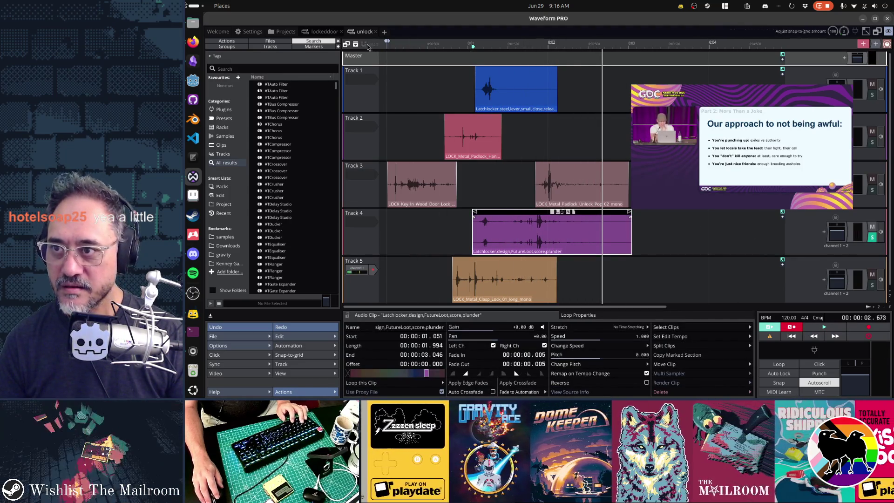
left_click(323, 33)
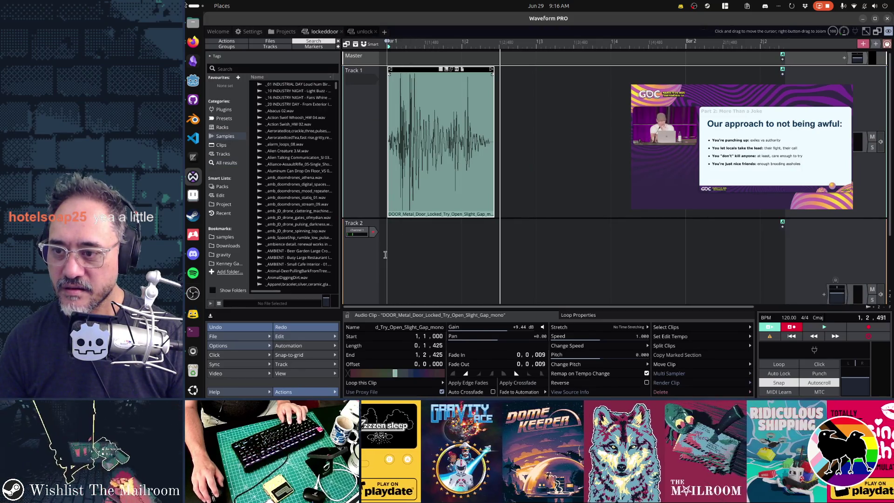
- Paste the plunder clip onto Track 2, trimming it to start at its hit and end at 1,3,000
left_click(386, 255)
key("ctrl+v")
key("space")
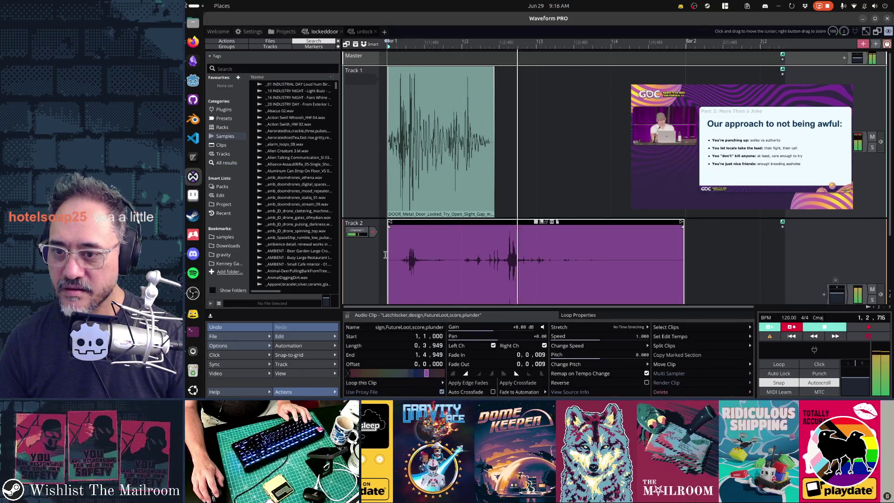
mouse_move(392, 221)
left_mouse_down()
mouse_move(455, 224)
mouse_move(418, 228)
left_mouse_up()
left_click_drag(618, 224, 535, 228)
key("space")
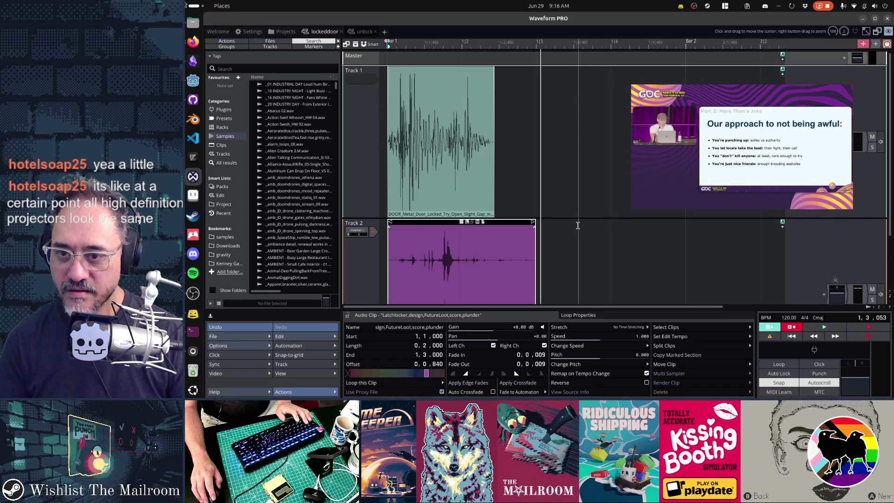
- Compare Track 2 muted and unmuted, then lower and restore its channel volume
left_click(873, 240)
key("space")
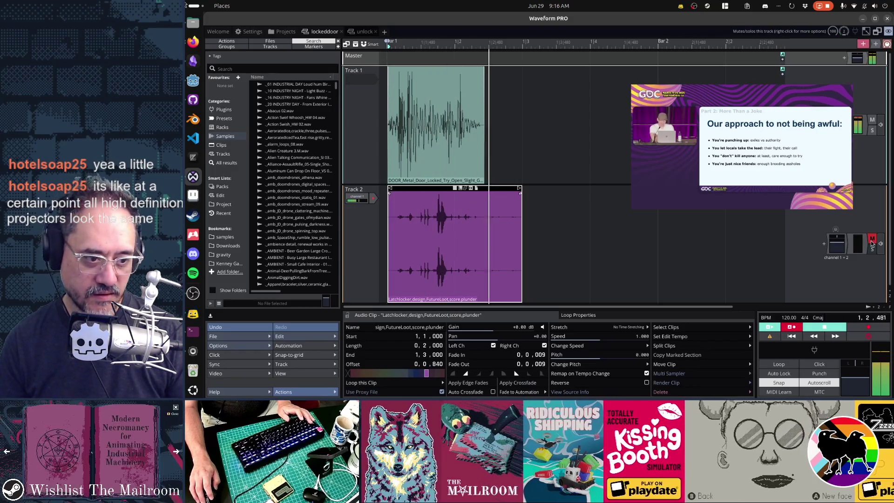
left_click(872, 242)
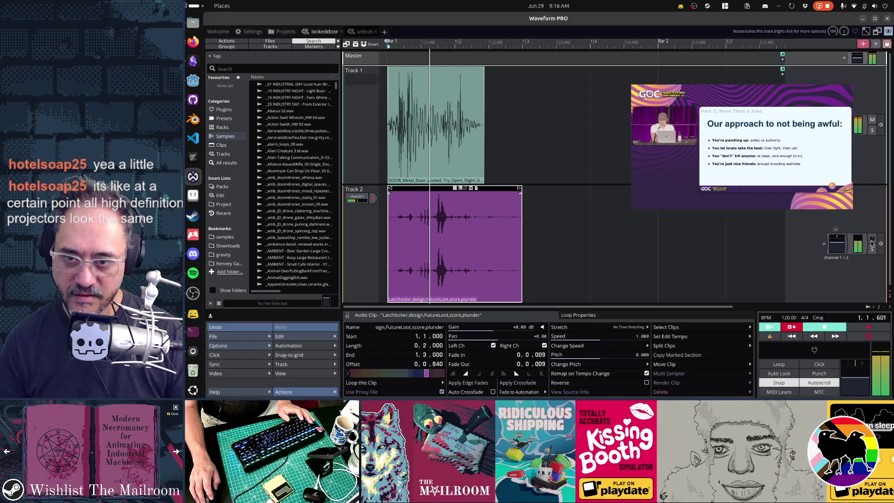
left_click(836, 243)
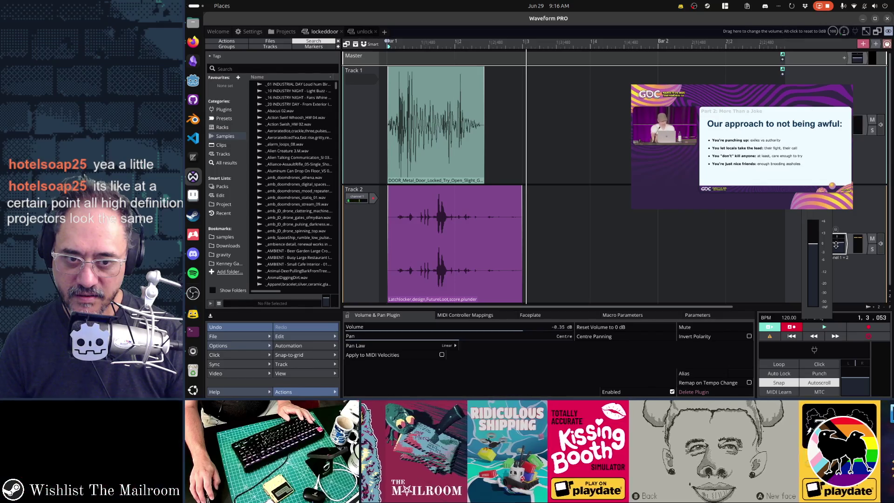
left_click_drag(835, 253, 832, 256)
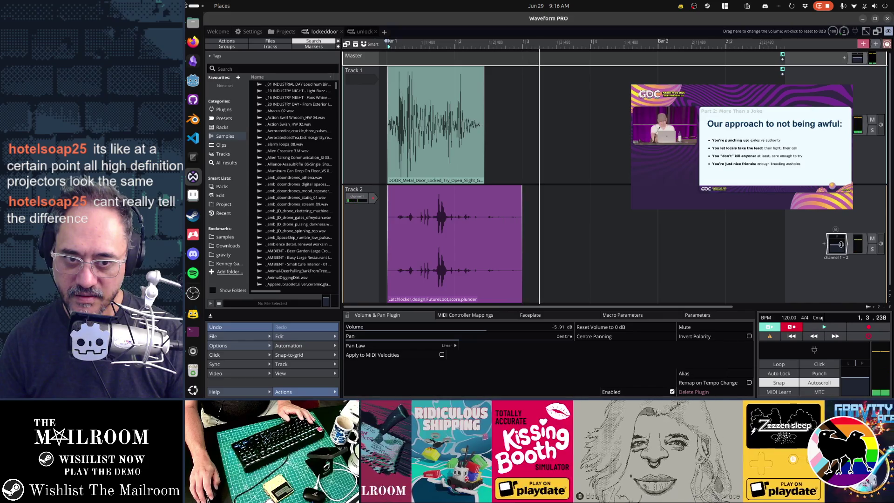
left_click(841, 244)
mouse_move(849, 230)
left_mouse_down()
mouse_move(840, 251)
mouse_move(837, 239)
left_mouse_up()
left_click(440, 190)
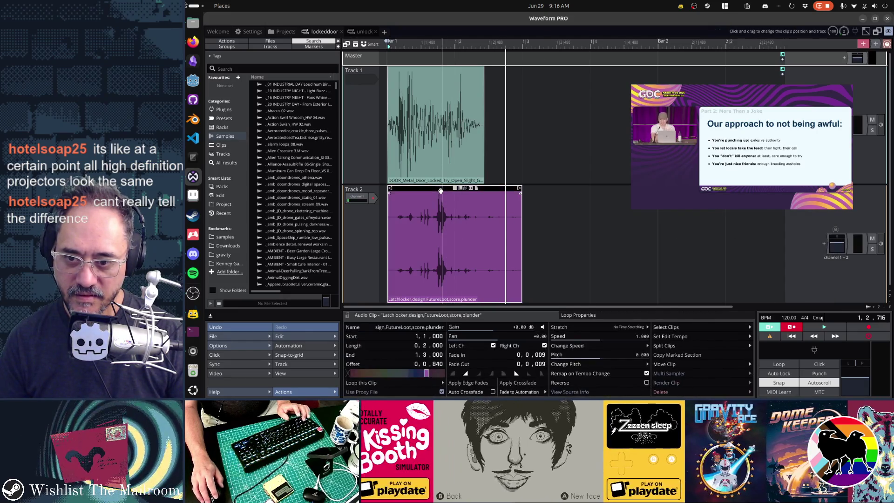
- Set the plunder clip's gain to -2.41 dB and compare it with Track 2 muted and unmuted
left_click_drag(496, 328, 491, 328)
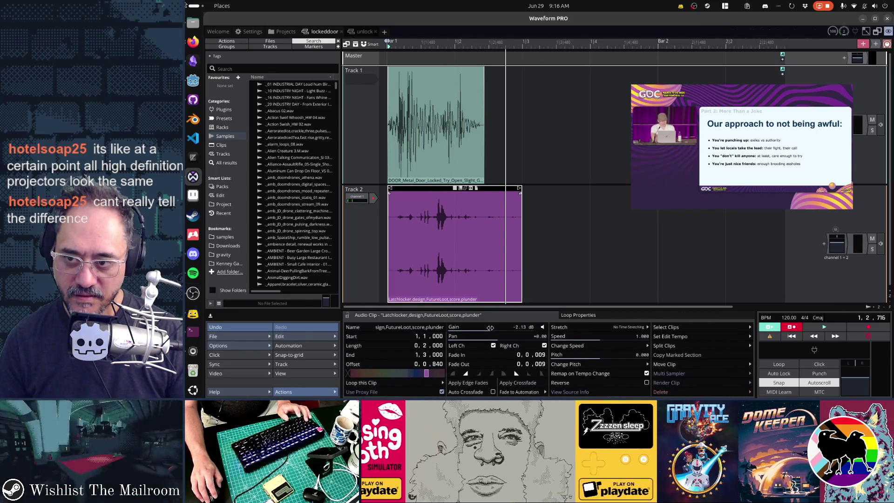
key("space")
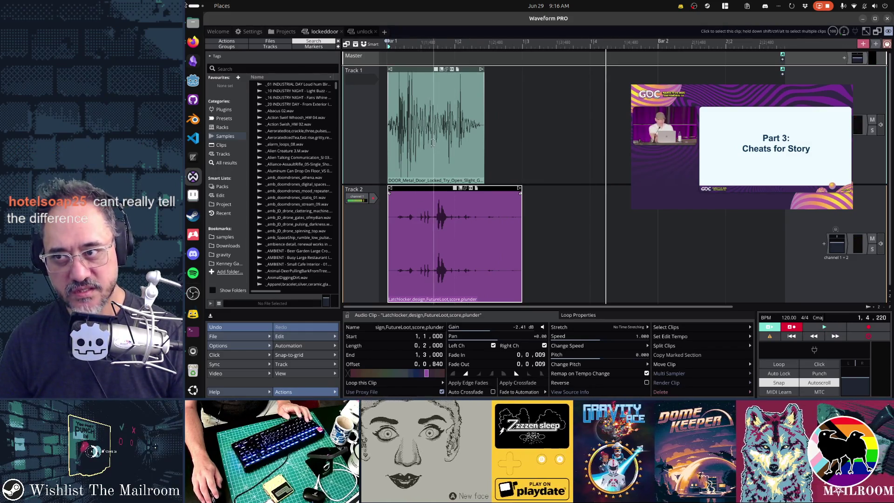
left_click(872, 239)
key("space")
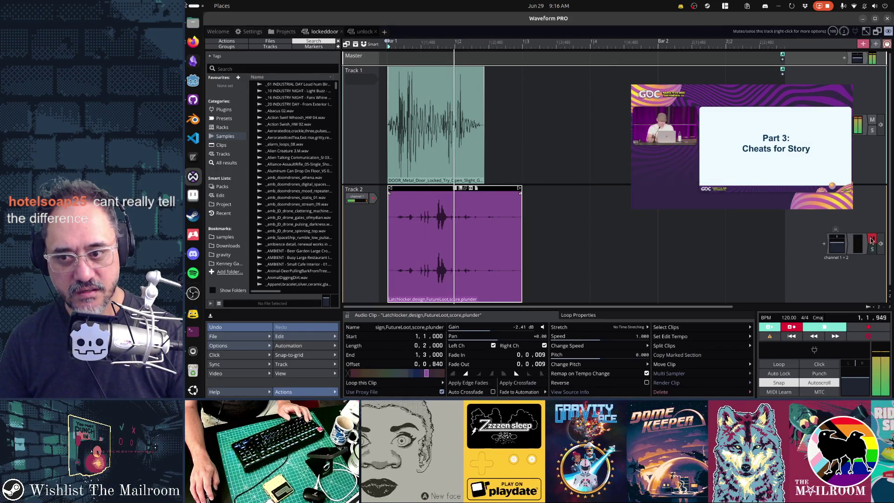
left_click(872, 239)
key("space")
key("space")
- Replay from bar 1 and mark a time range over the clip's second hit
key("space")
key("space")
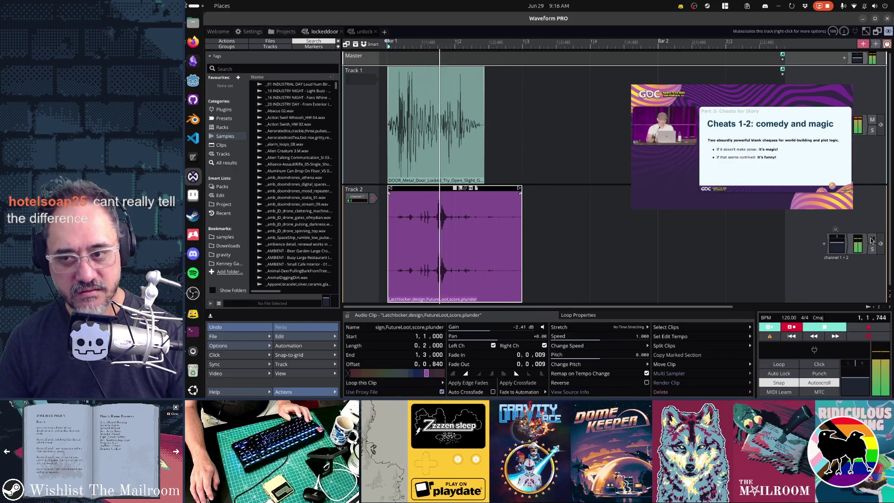
key("space")
key("space")
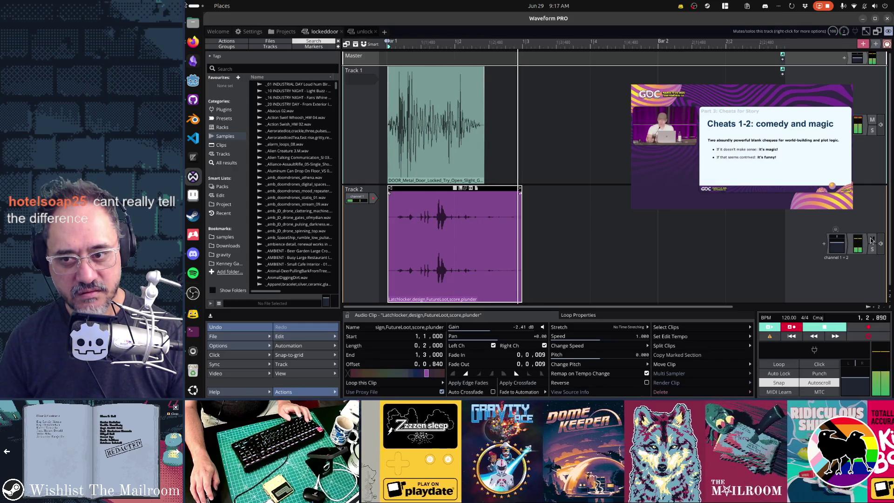
key("space")
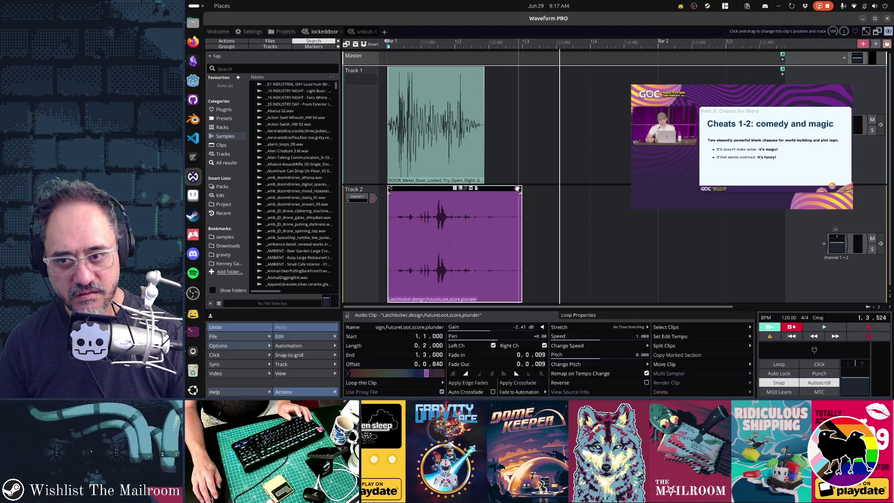
left_click_drag(433, 219, 450, 219)
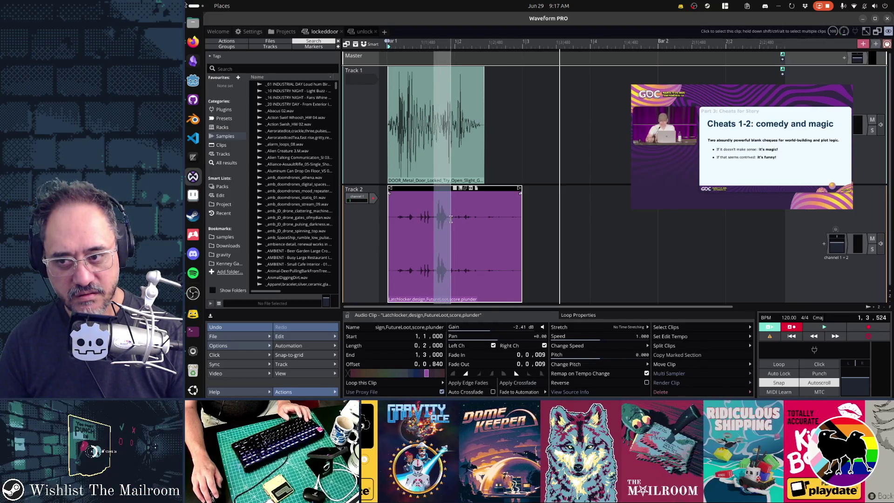
- Split off the plunder clip's second hit, move it to about 1,1,617, and audition the layered clips
left_click(429, 227)
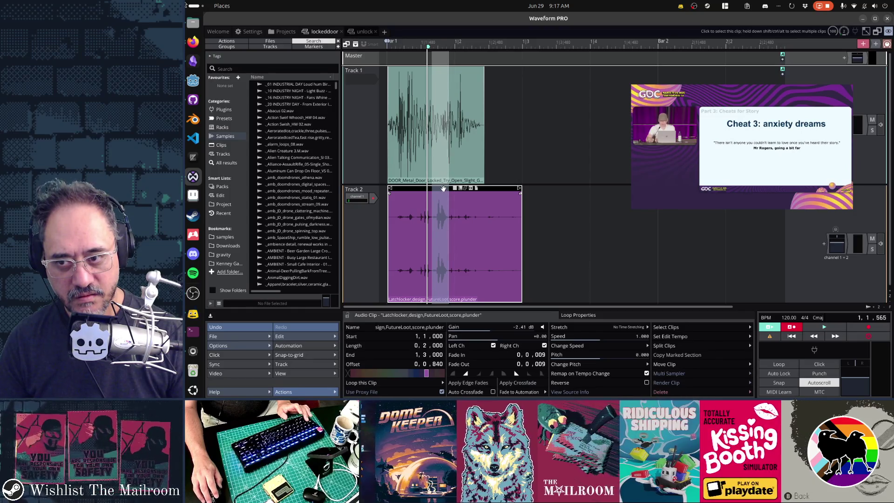
mouse_move(446, 186)
left_mouse_down()
mouse_move(606, 173)
mouse_move(695, 188)
left_mouse_up()
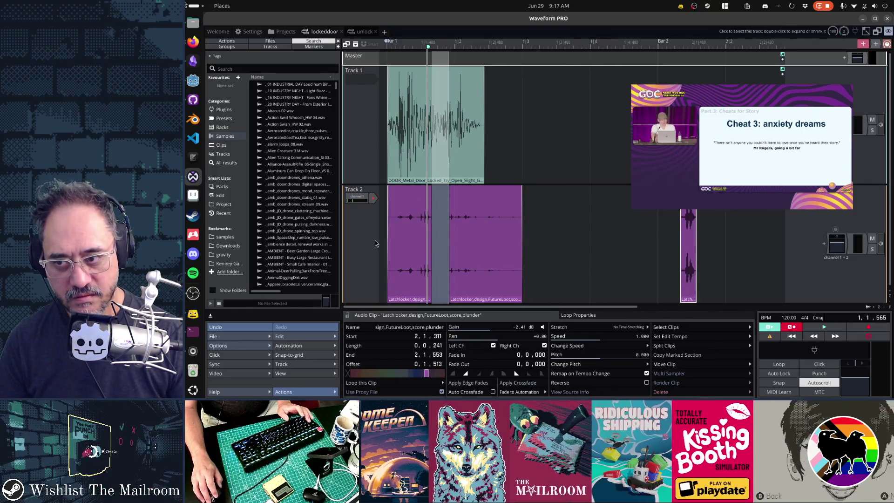
left_click(385, 238)
key("space")
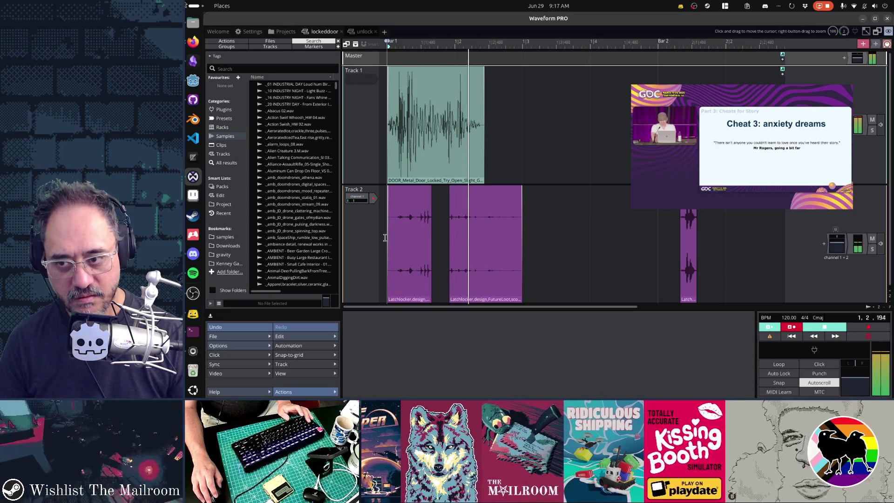
key("space")
key("space")
key("space")
left_click_drag(462, 193, 455, 193)
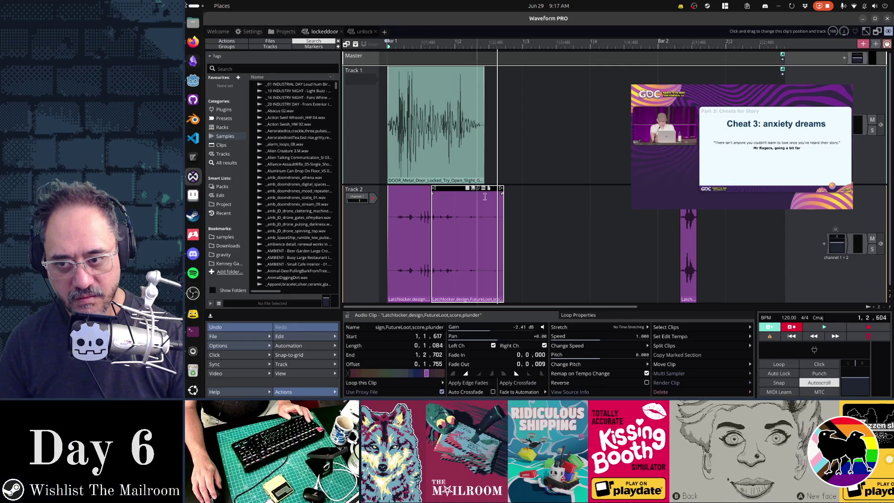
key("space")
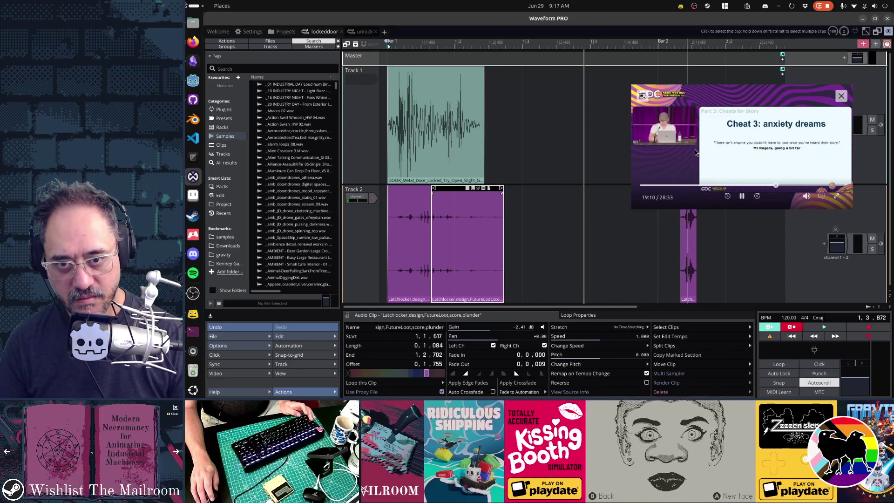
- Move the small Latch clip over the purple clip, nudge it later, and audition the timing
left_click_drag(697, 152, 698, 127)
left_click(683, 208)
left_click_drag(687, 189, 462, 189)
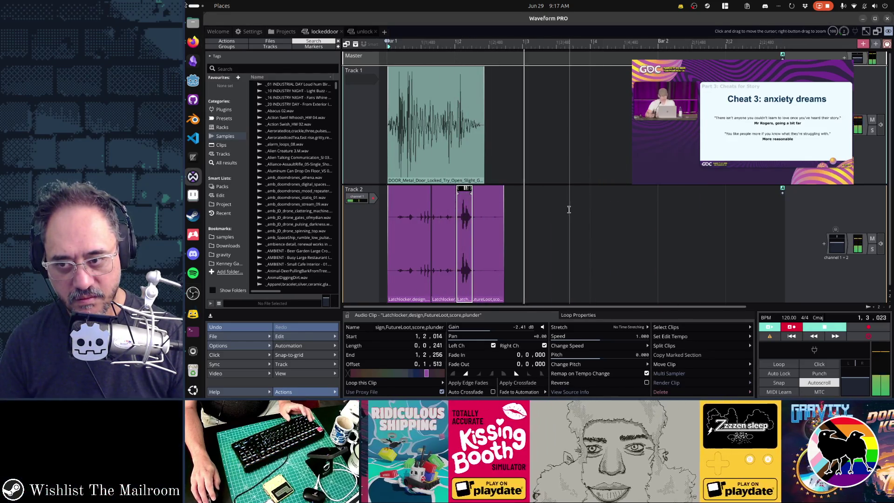
left_click_drag(476, 188, 577, 189)
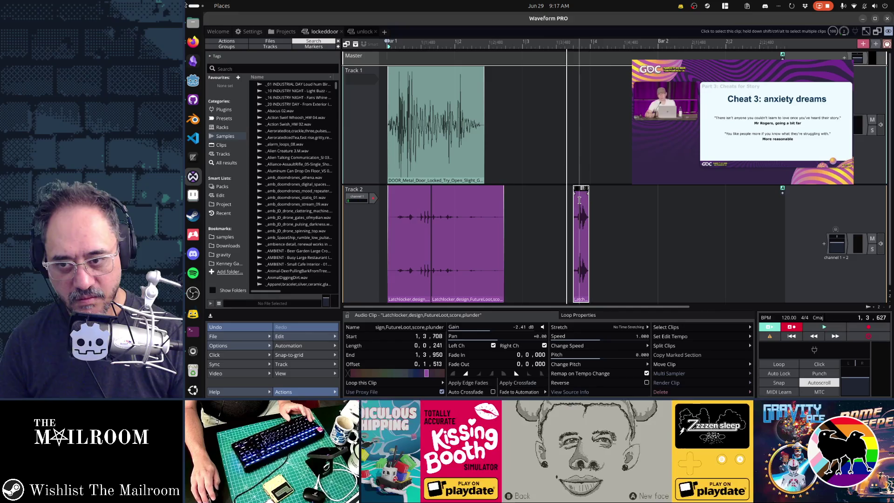
key("space")
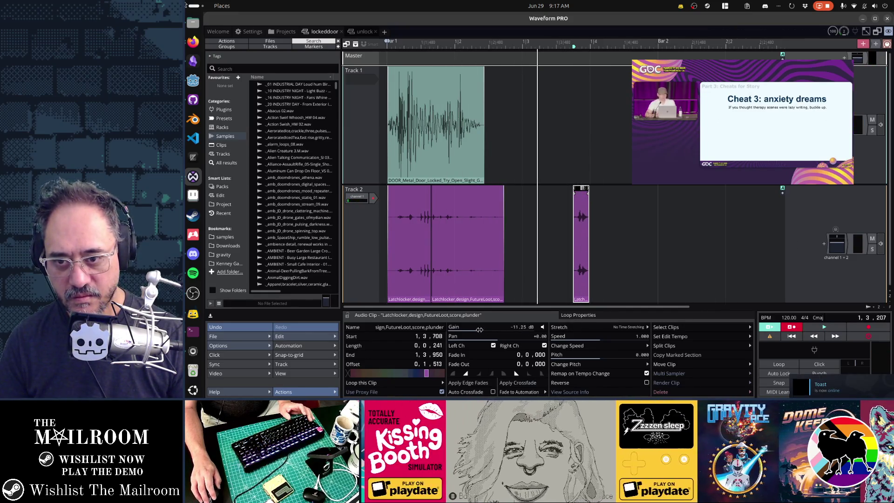
- Try the Latch clip earlier and much later in the bar, then delete it from Track 2
left_click_drag(579, 190, 460, 190)
key("space")
key("space")
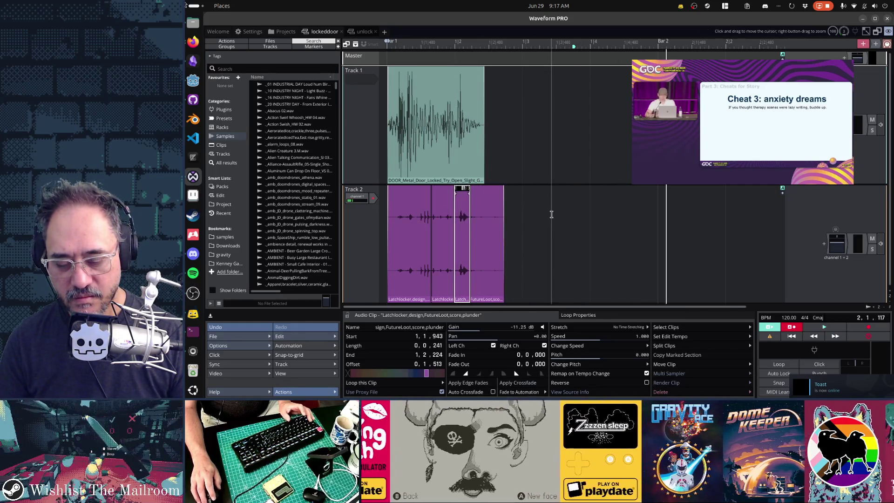
key("space")
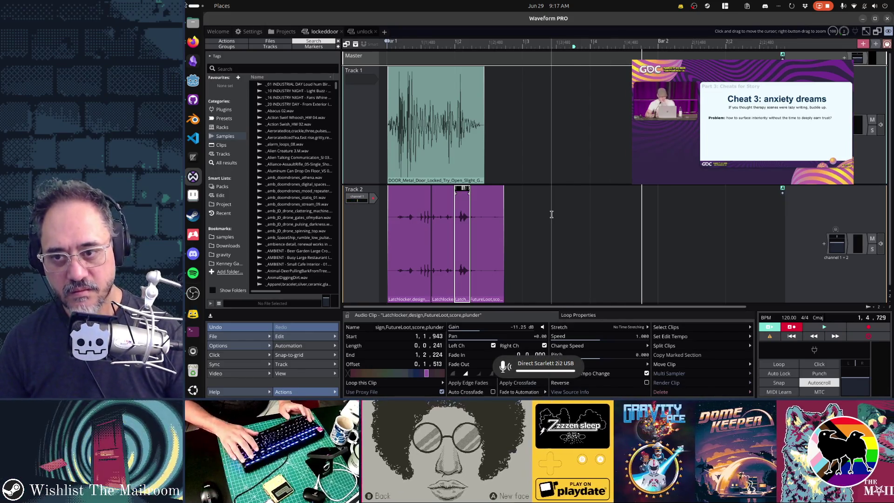
key("space")
key("space")
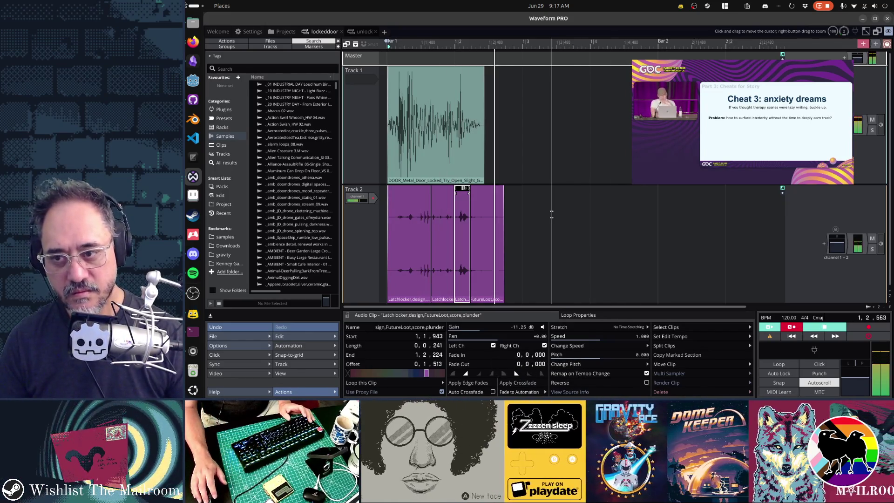
left_click_drag(460, 195, 624, 194)
key("Delete")
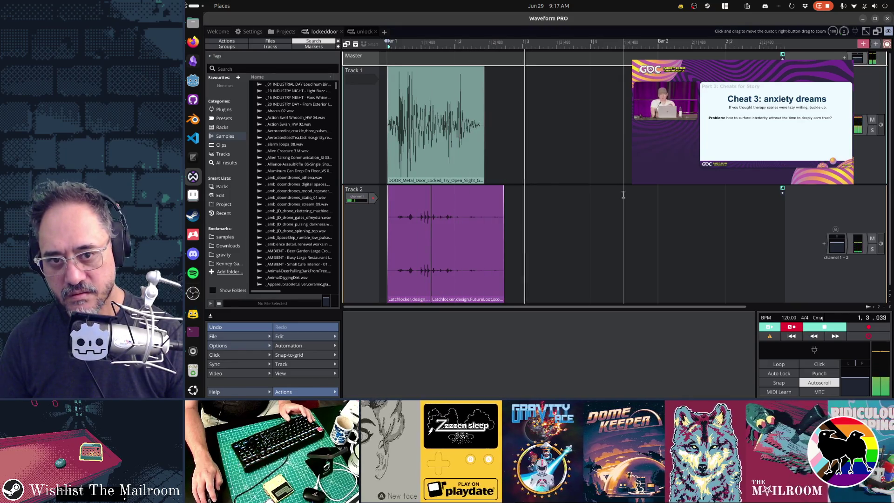
- Render the edited lockeddoor mix to a file and check the terminal's movefiles watch output
left_click(250, 336)
left_click(291, 263)
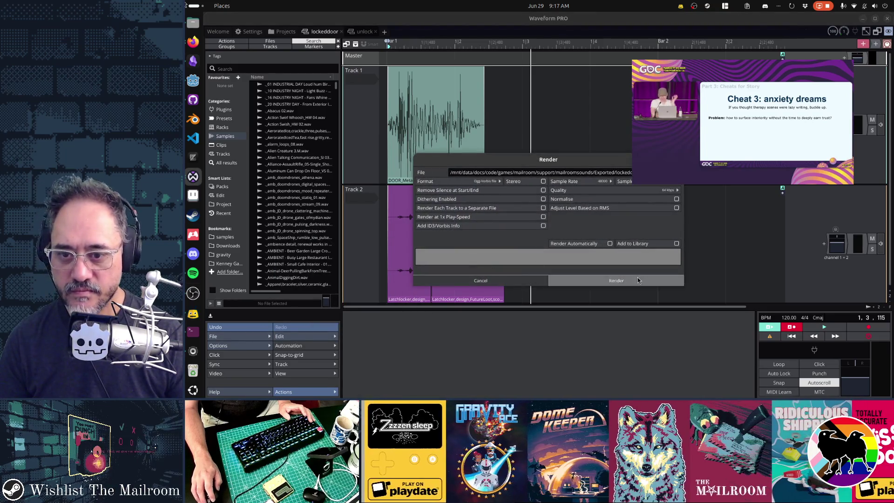
left_click(638, 280)
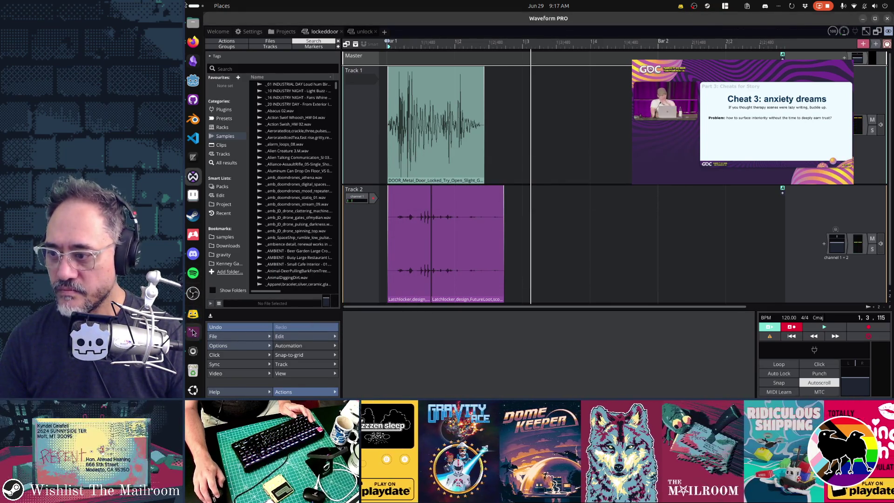
left_click(192, 332)
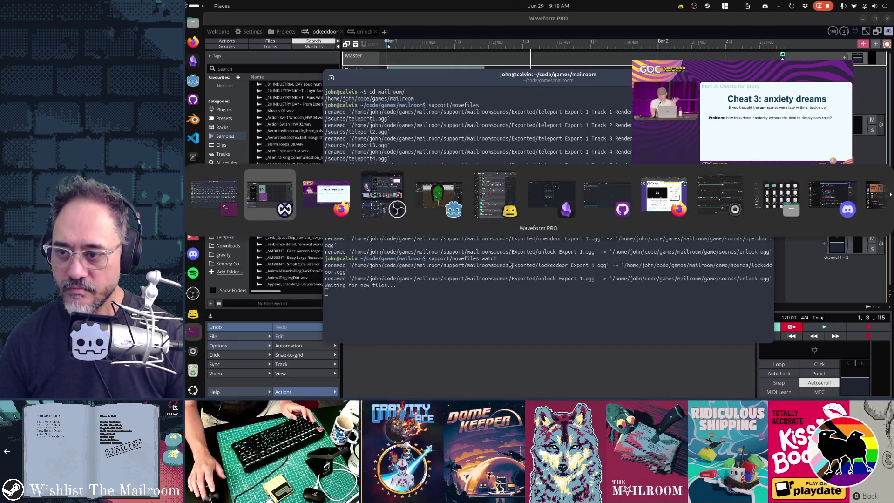
key("alt+Tab")
key("alt+Tab")
key("alt+Tab")
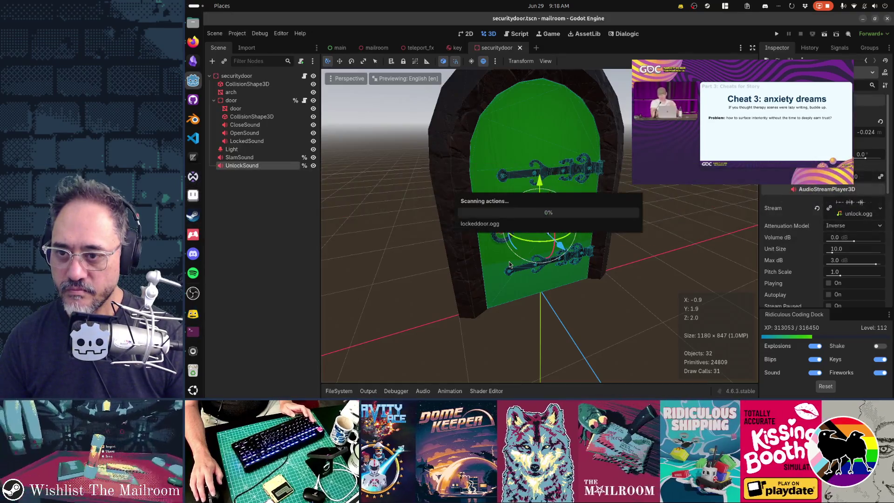
- Run the project with F5 to playtest the updated door sound
mouse_move(804, 69)
left_mouse_down()
mouse_move(534, 229)
mouse_move(402, 270)
mouse_move(407, 264)
left_mouse_up()
key("F5")
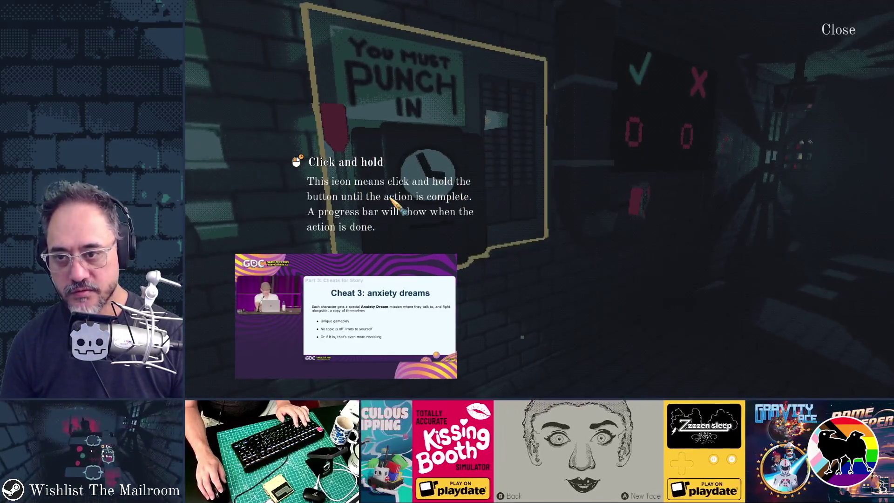
- Dismiss the tutorial card, jump to Day 2 via the debug console, and walk to the locked door
left_click(396, 205)
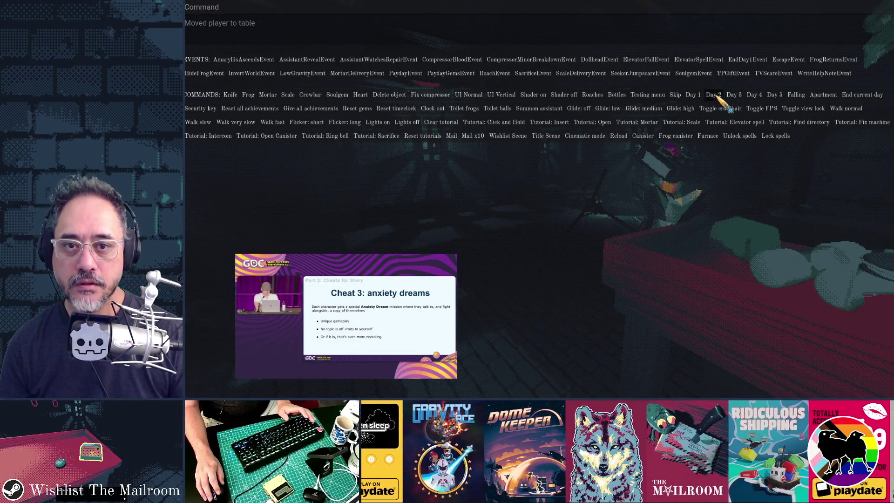
left_click(715, 95)
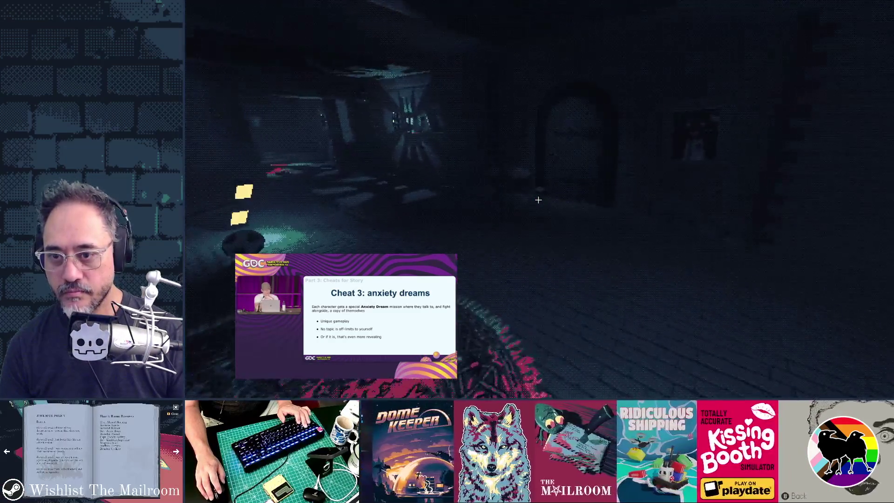
key("w")
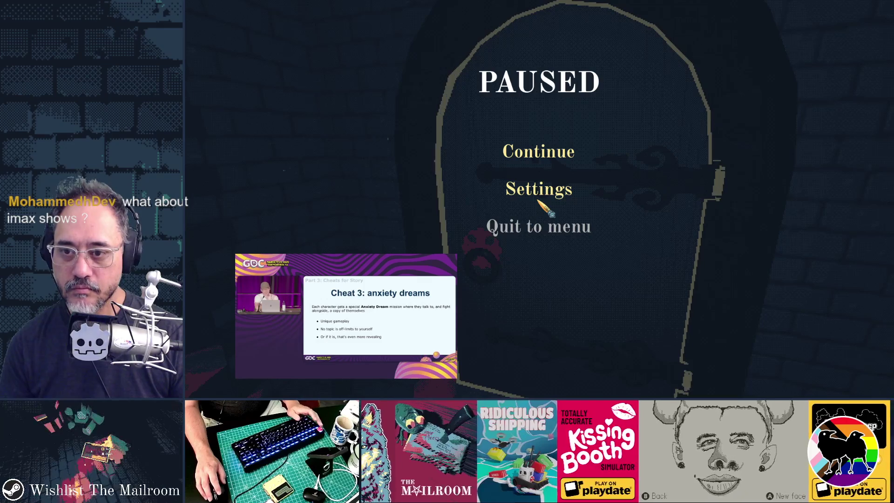
- Check the Sound volume sliders in Settings, then resume the game
left_click(540, 203)
left_click(670, 90)
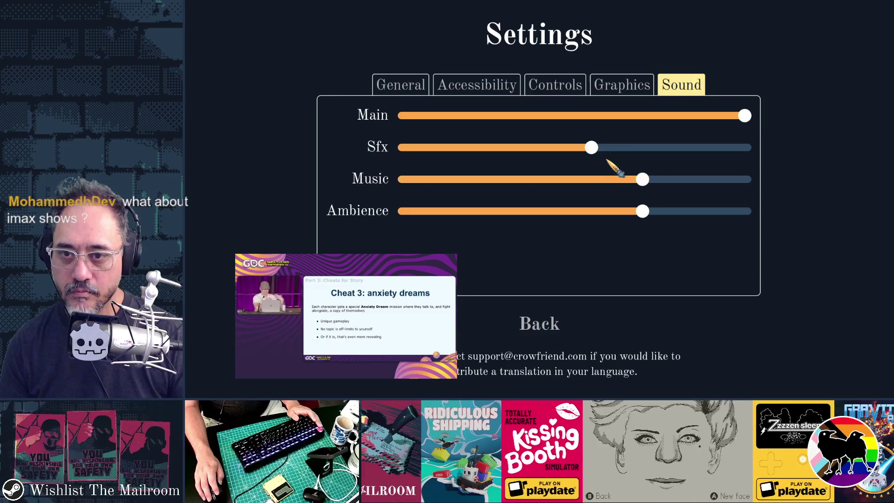
left_click(544, 322)
left_click(553, 159)
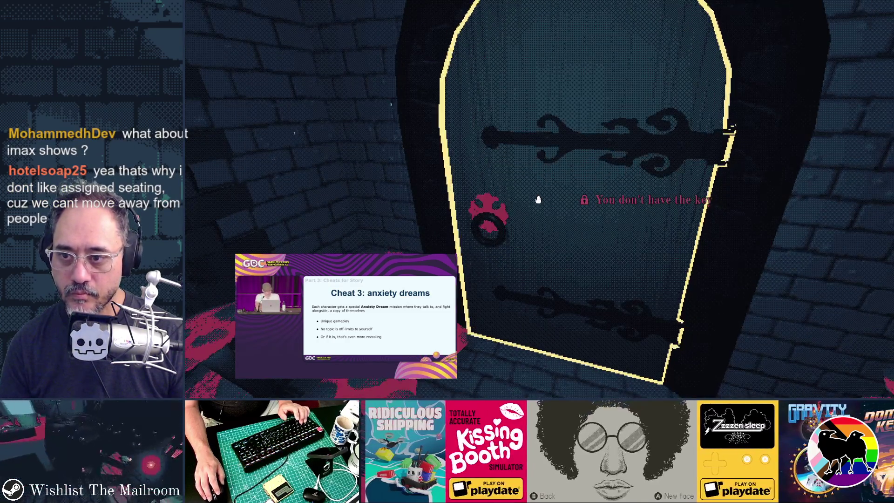
- Line up in front of the door and spawn a key with the debug console
key("w")
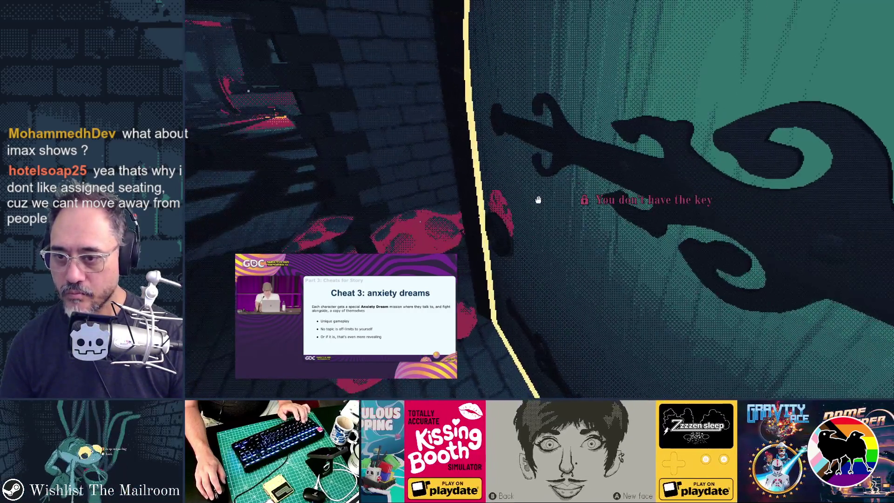
mouse_move(538, 200)
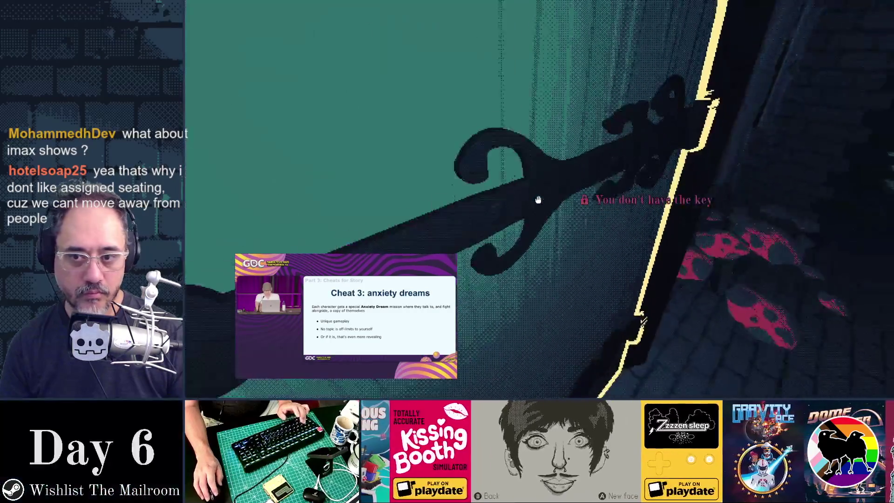
key("s")
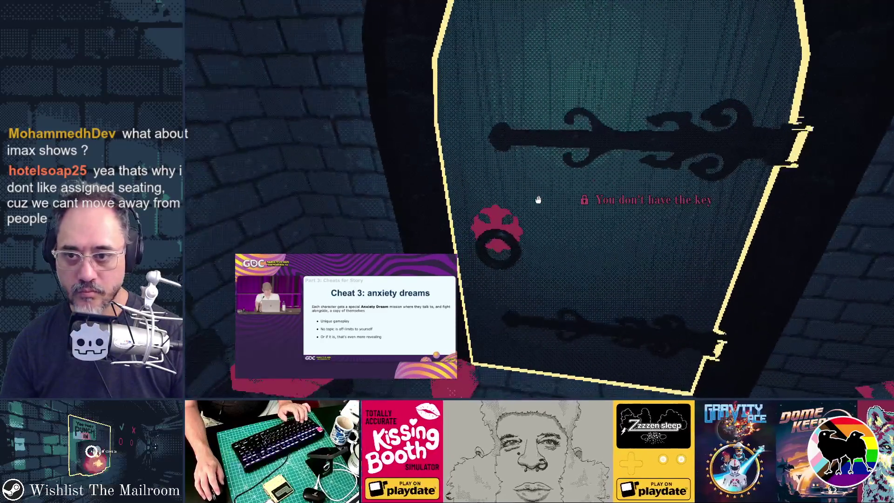
key("grave")
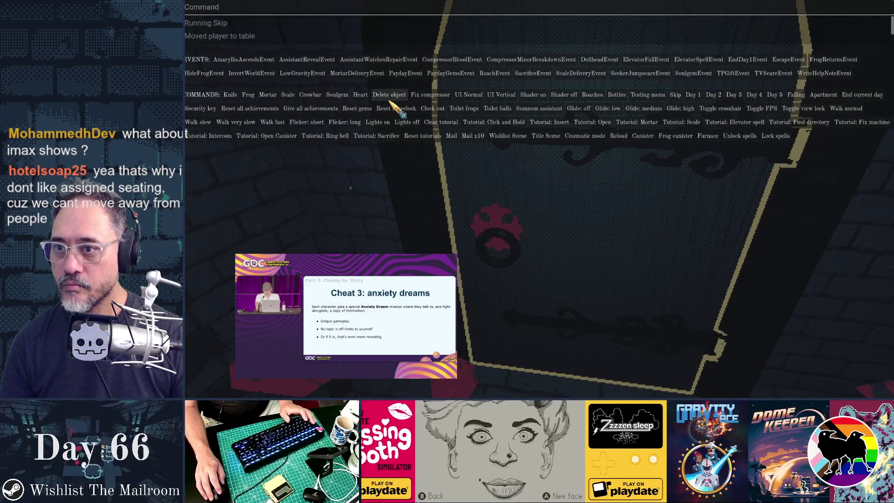
left_click(249, 112)
key("grave")
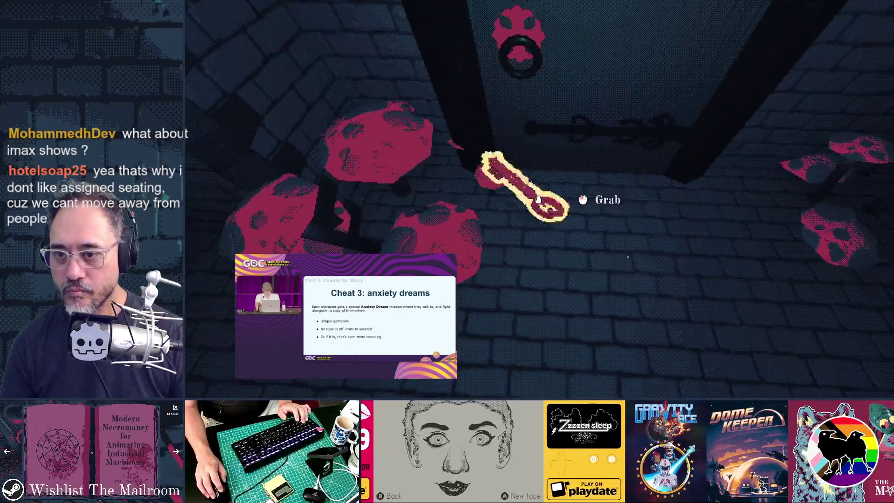
- Pick up the key and hold to unlock the door, then return to the Godot editor
left_click(538, 199)
left_click(539, 200)
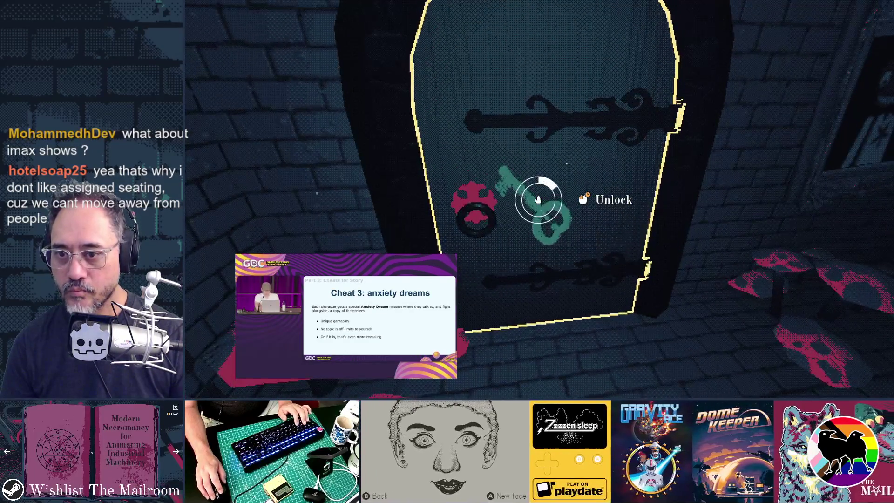
left_click(539, 200)
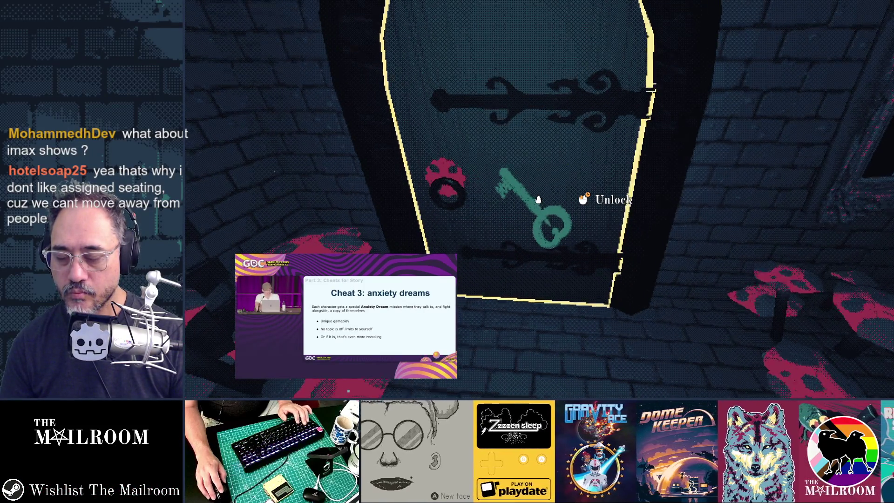
left_click(539, 200)
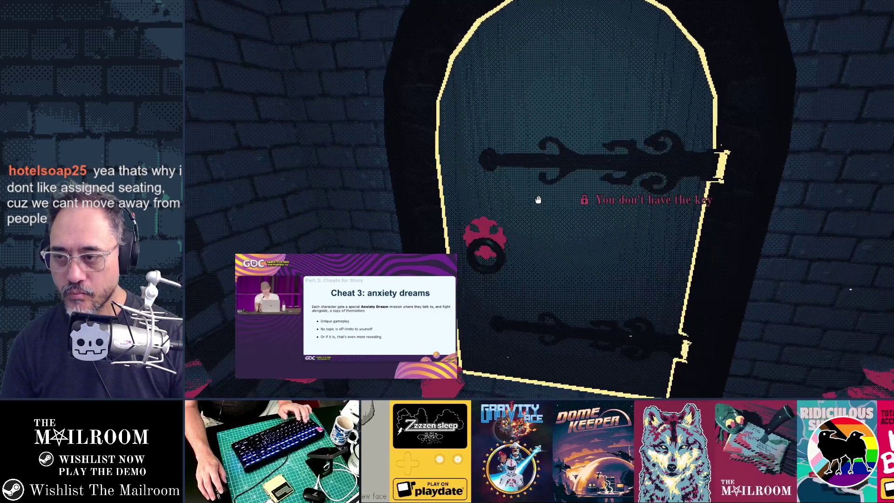
key("alt+Tab")
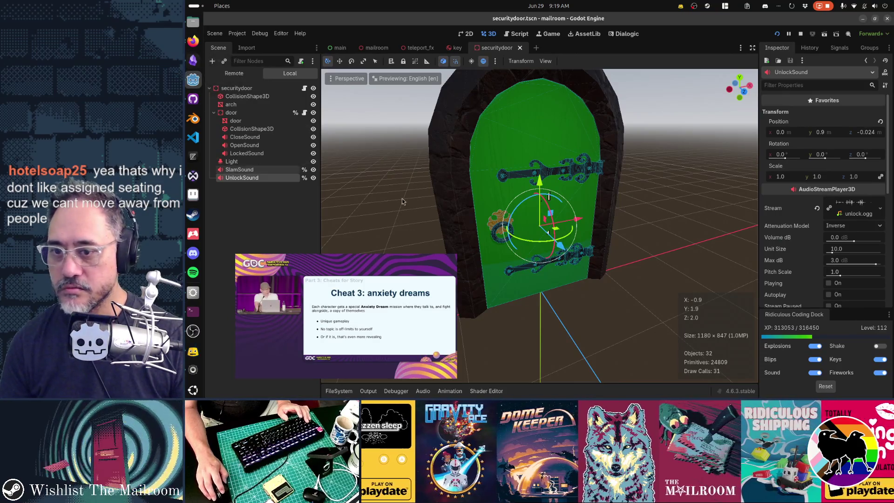
- Orbit around the door, preview the unlock sound, and inspect the SlamSound player
mouse_move(514, 249)
left_mouse_down()
mouse_move(364, 254)
mouse_move(410, 252)
left_mouse_up()
scroll(829, 233, "down", 2)
left_click(829, 257)
left_click(830, 257)
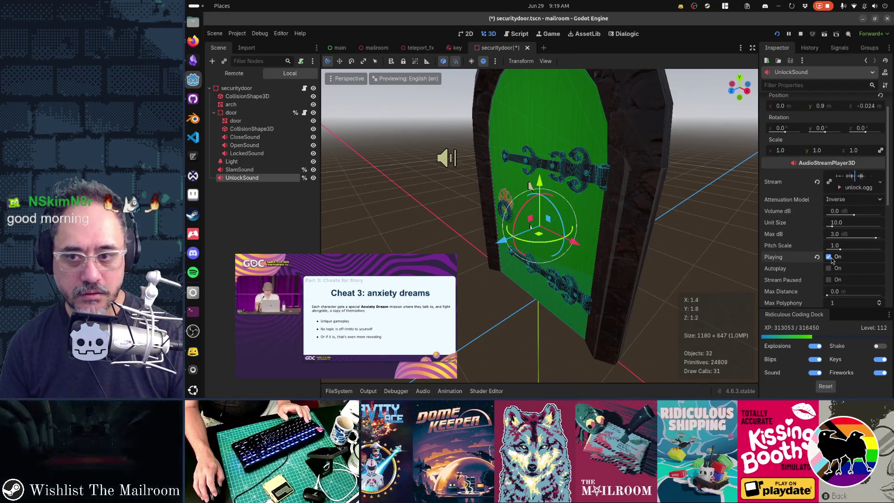
left_click(278, 170)
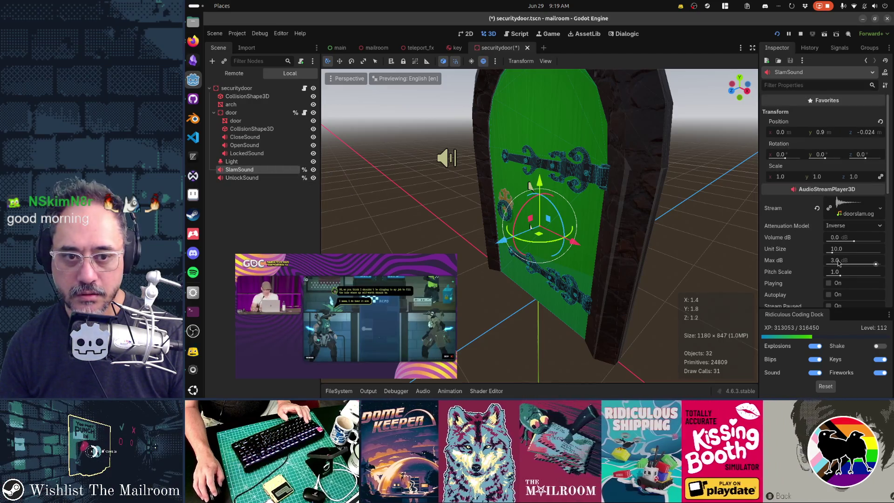
scroll(838, 263, "down", 5)
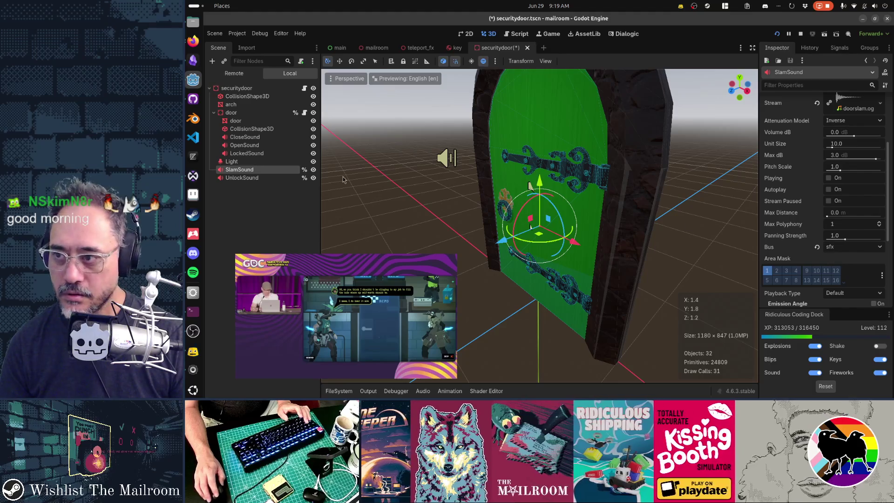
- Compare the LockedSound, OpenSound and CloseSound players, ending back on LockedSound
left_click(258, 154)
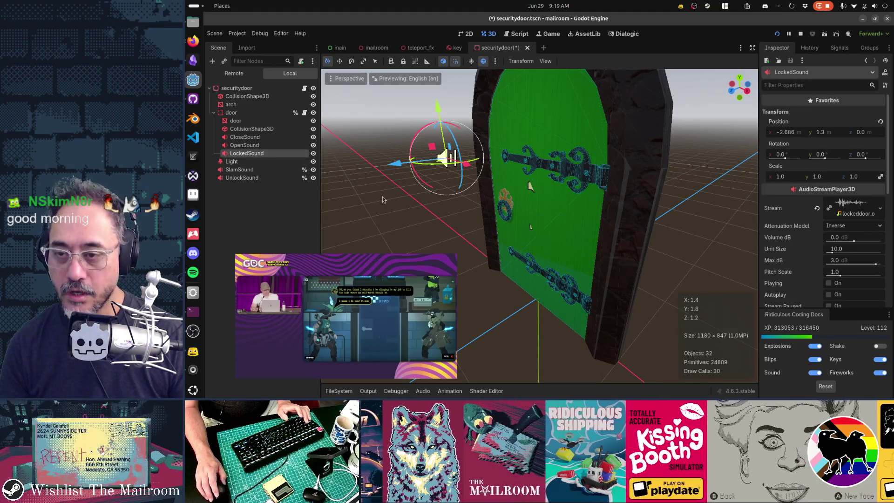
scroll(380, 199, "down", 5)
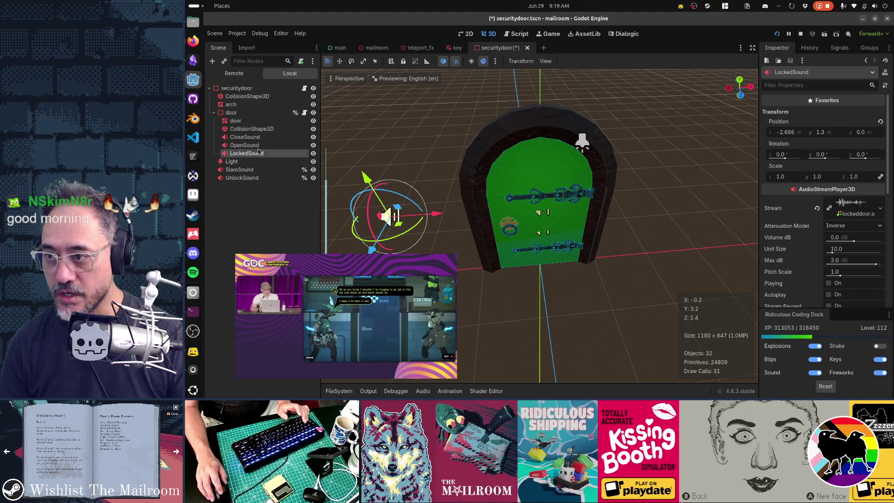
left_click(258, 145)
left_click(257, 137)
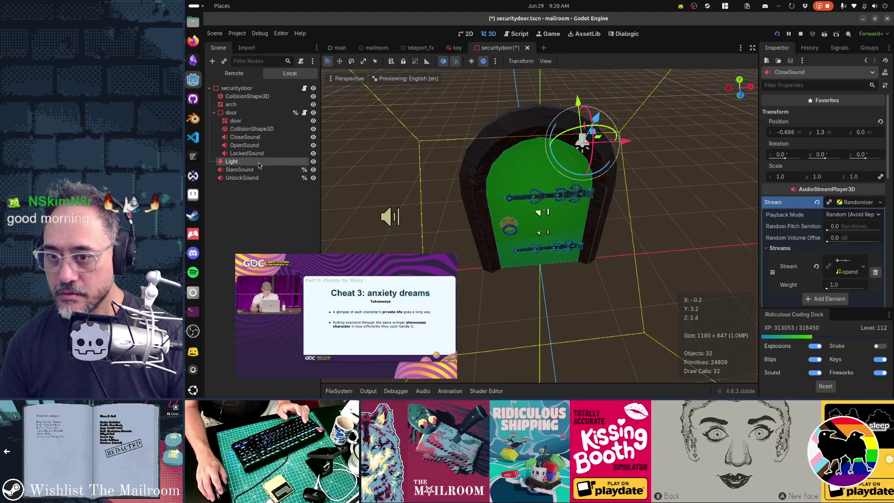
left_click(263, 154)
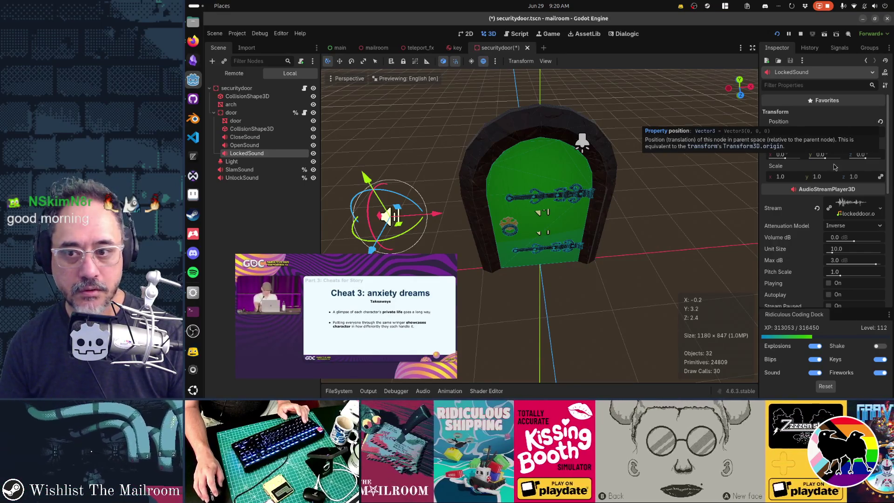
- Zero LockedSound's X position, then slide it left onto the door at about -0.7
left_click(835, 134)
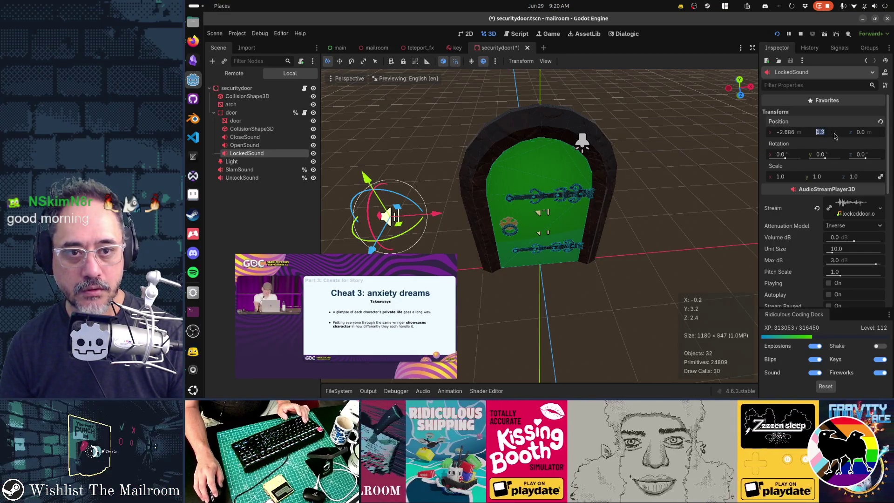
key("Return")
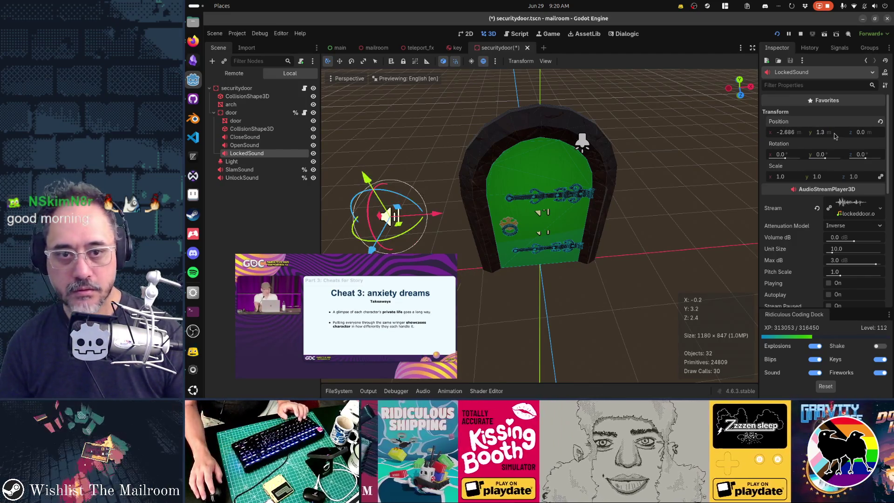
left_click(791, 132)
type("0")
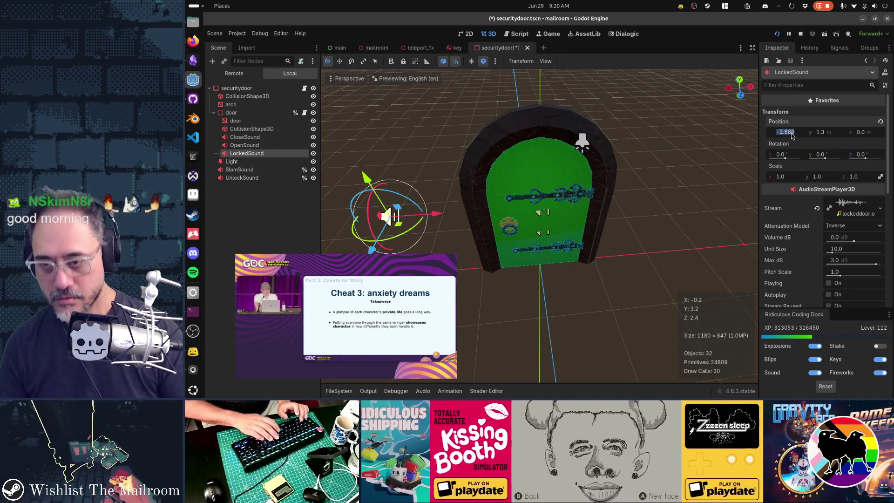
key("Return")
left_click_drag(632, 206, 580, 212)
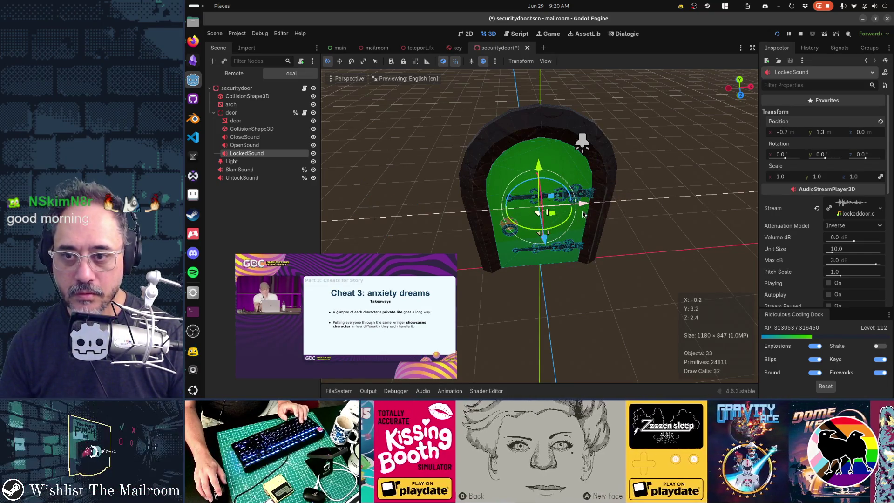
left_click(268, 146)
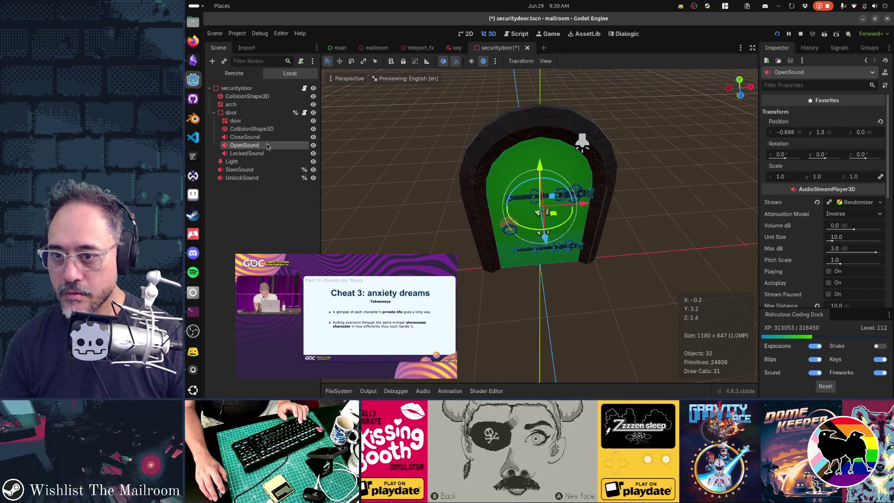
- Review the five door sound players, then select all five together
left_click(270, 137)
left_click(269, 145)
left_click(268, 153)
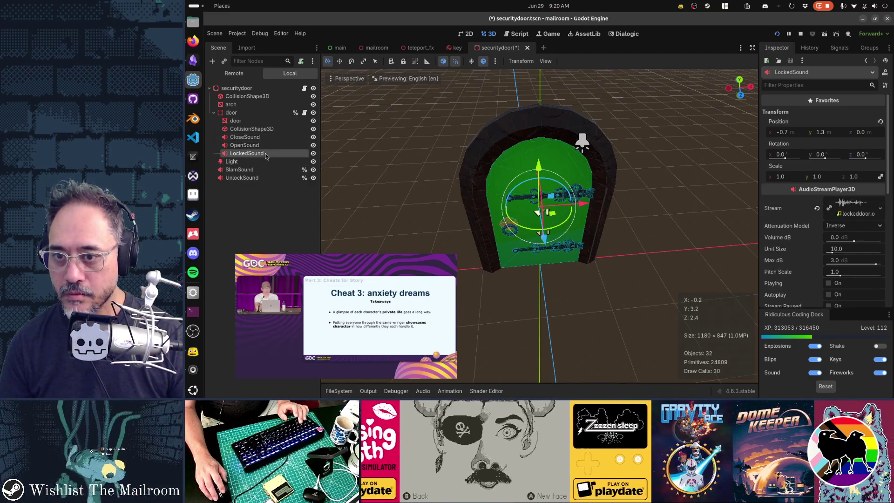
left_click(265, 169)
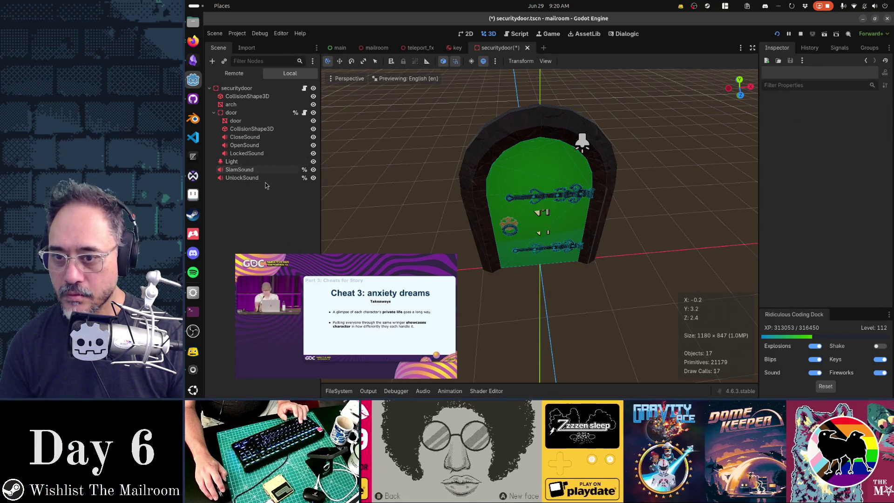
left_click(266, 178)
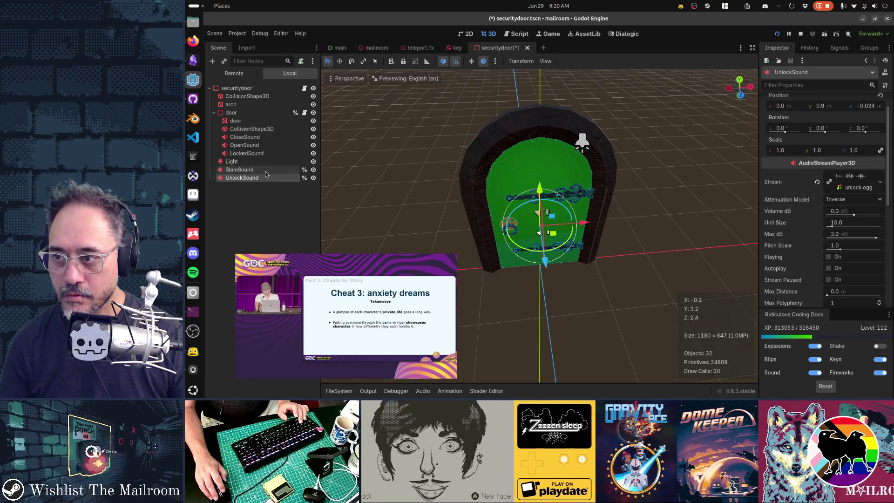
left_click(266, 170)
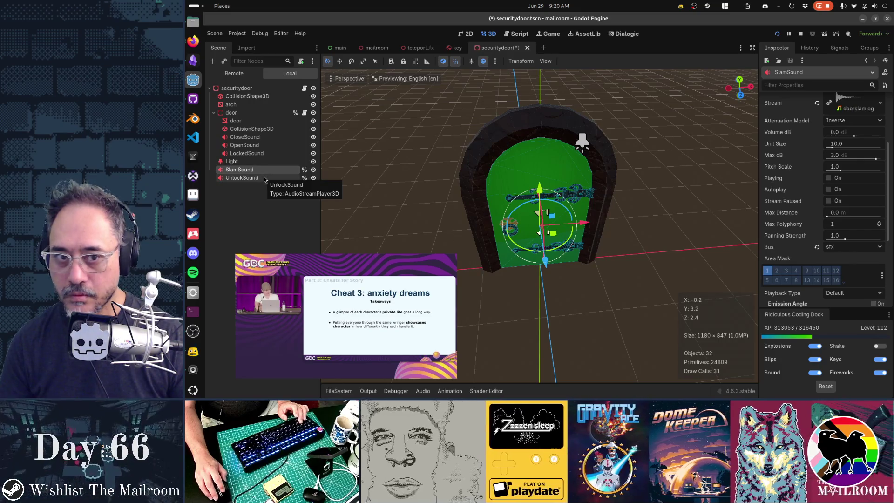
left_click(265, 178, "ctrl")
left_click(261, 154, "ctrl")
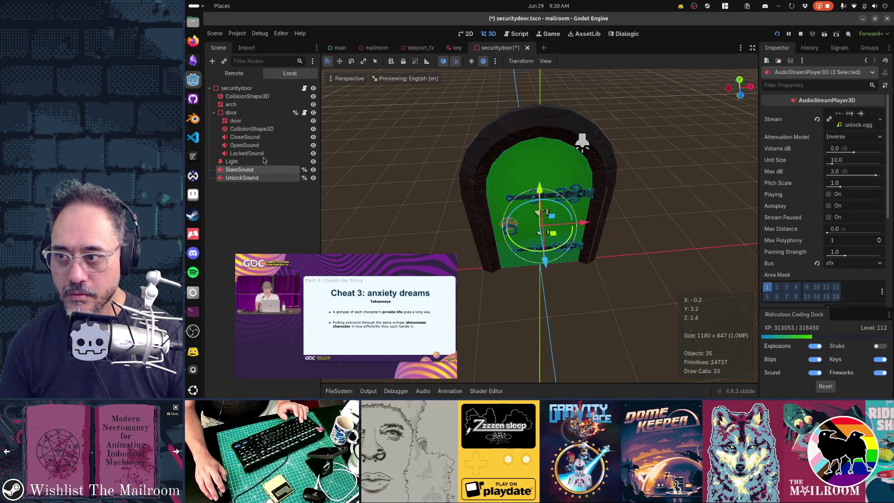
left_click(260, 145, "ctrl")
left_click(261, 138, "ctrl")
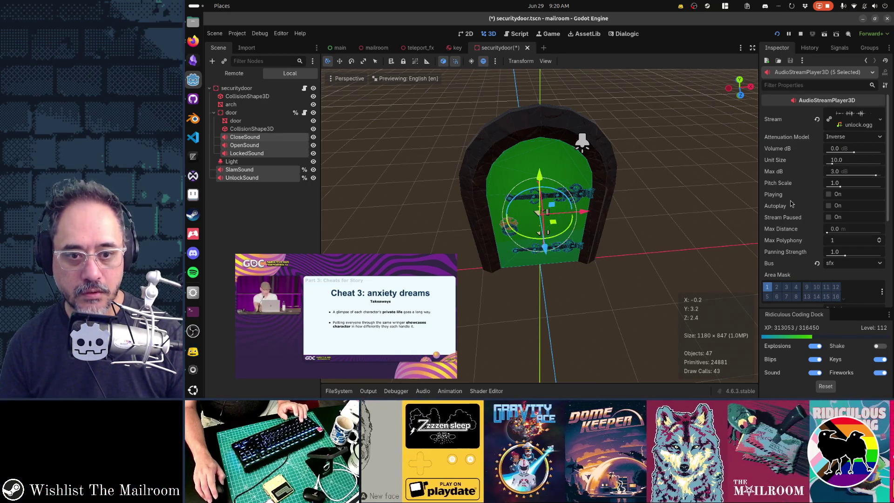
- Try CloseSound's X at 0, then undo back to -0.686
left_click(276, 139)
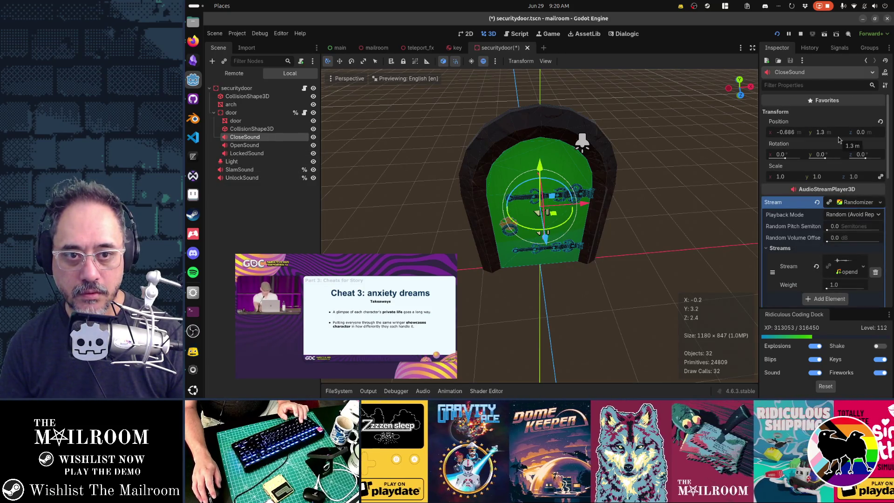
left_click(792, 132)
type("0")
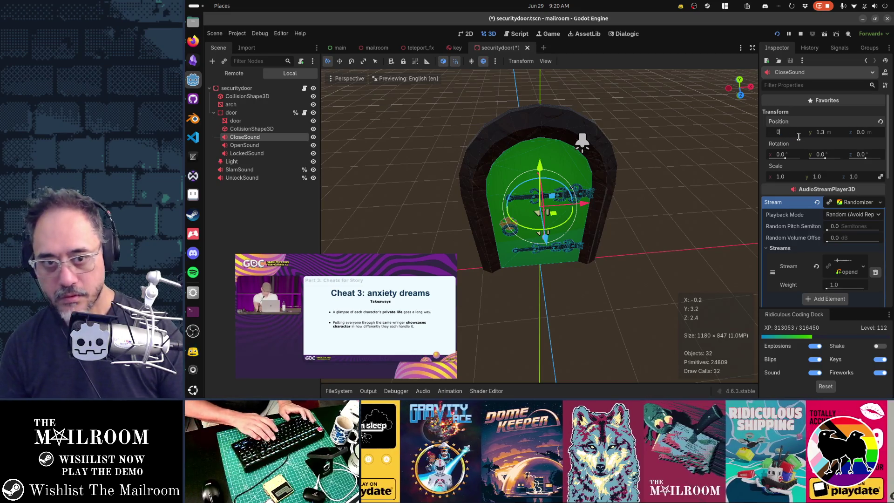
key("Return")
key("ctrl+z")
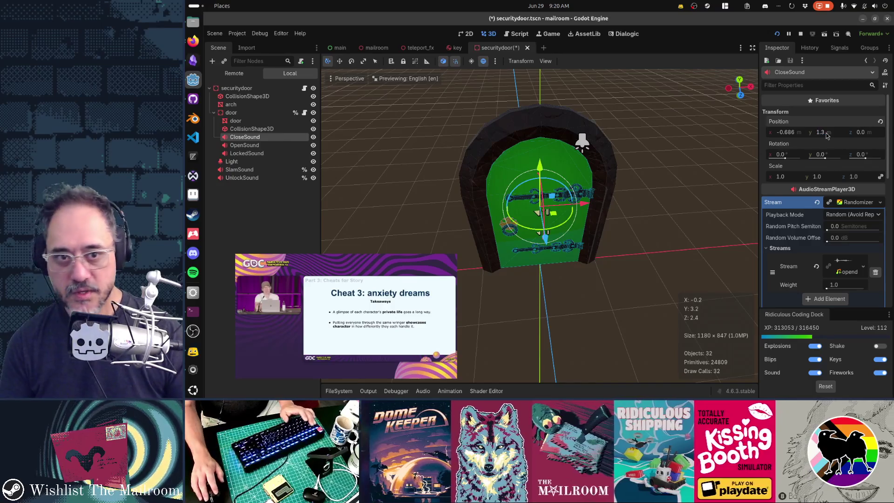
- Adjust the OpenSound and LockedSound heights, settling both at Y 1.0
left_click(245, 145)
left_click(835, 132)
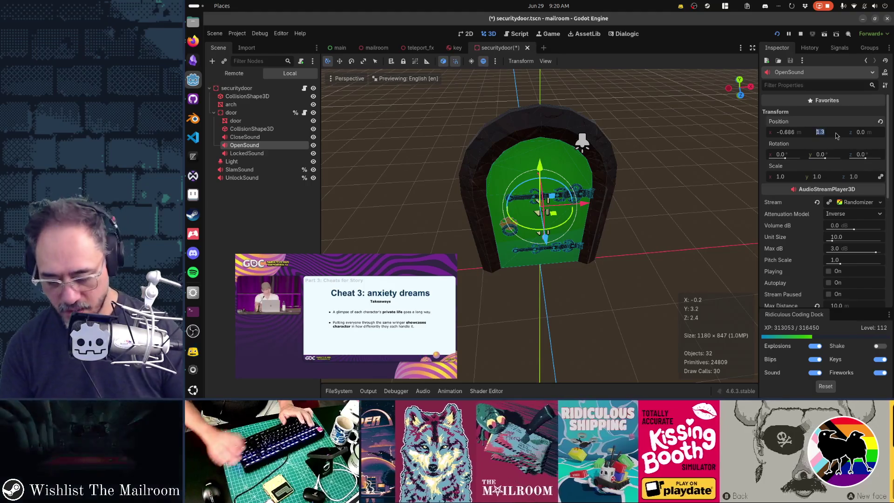
type("1.5")
key("Return")
left_click(247, 154)
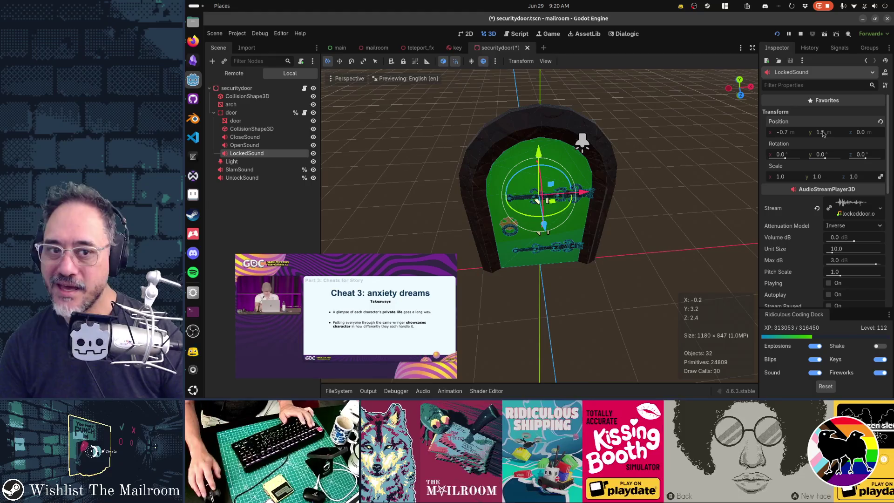
key("Return")
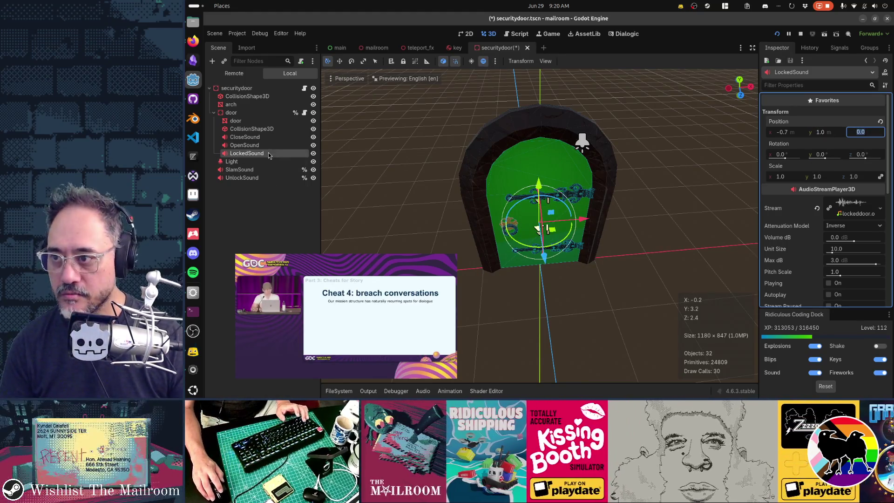
left_click(289, 146)
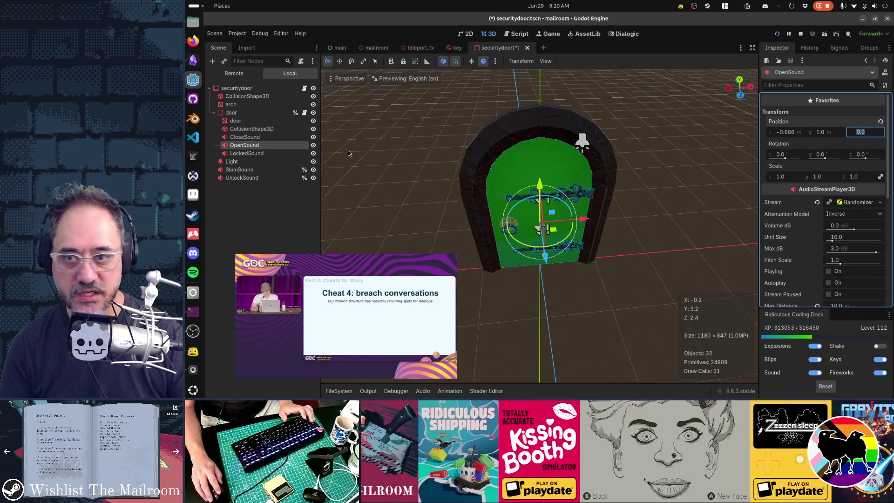
left_click(251, 129)
- Set SlamSound and UnlockSound positions to Y 1.0 and Z 0.0
left_click(260, 137)
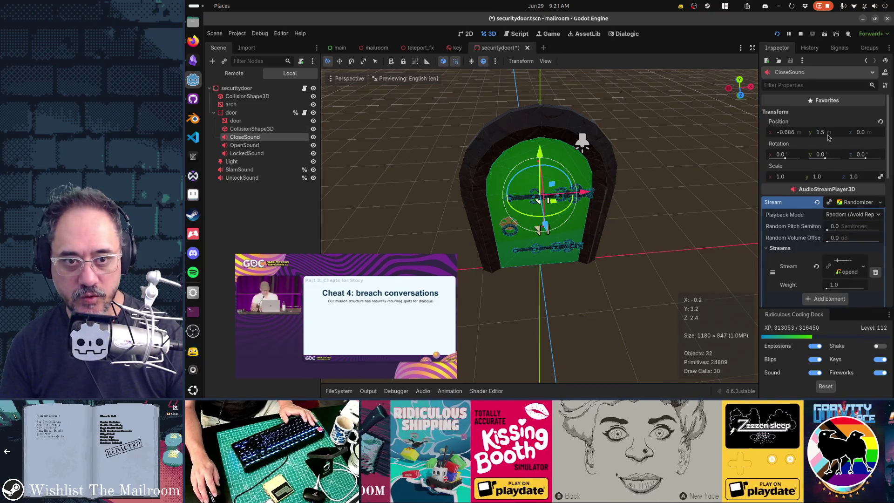
left_click(498, 167)
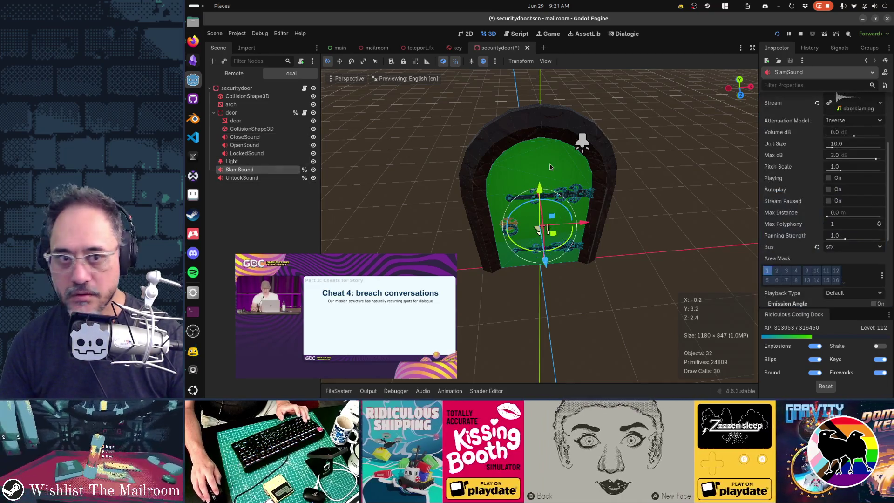
scroll(815, 220, "up", 3)
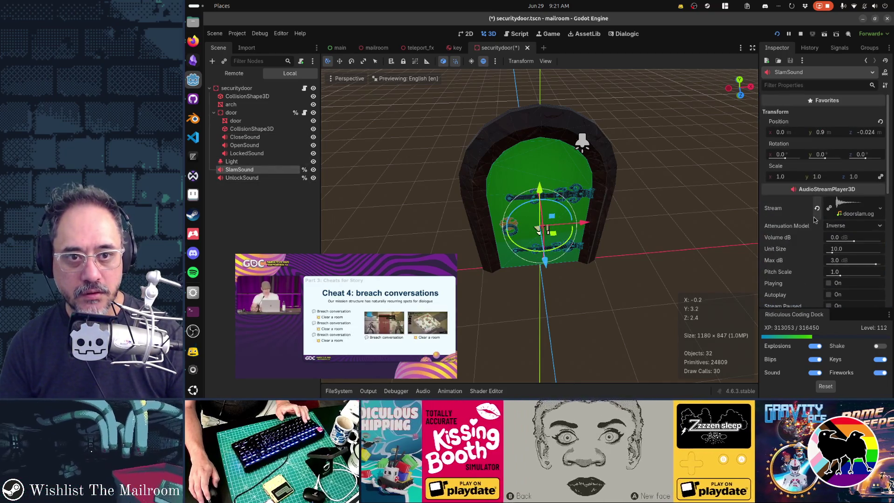
left_click(836, 135)
type("1")
key("Tab")
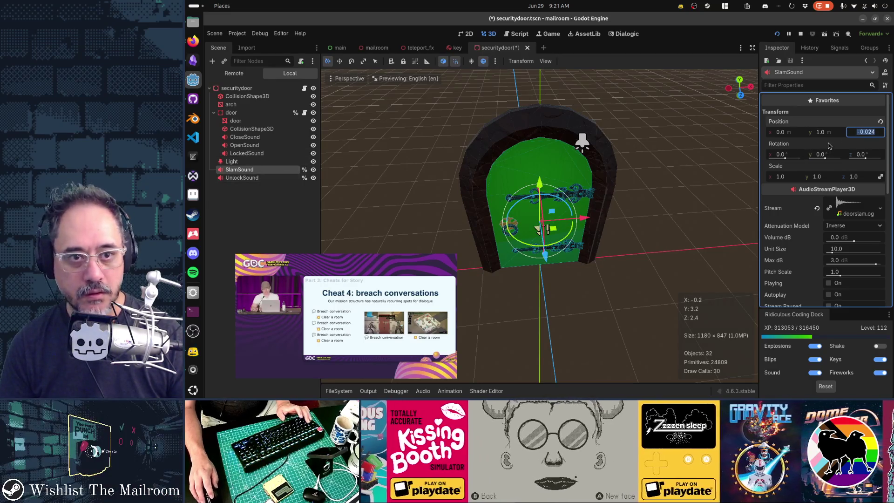
type("0")
key("Return")
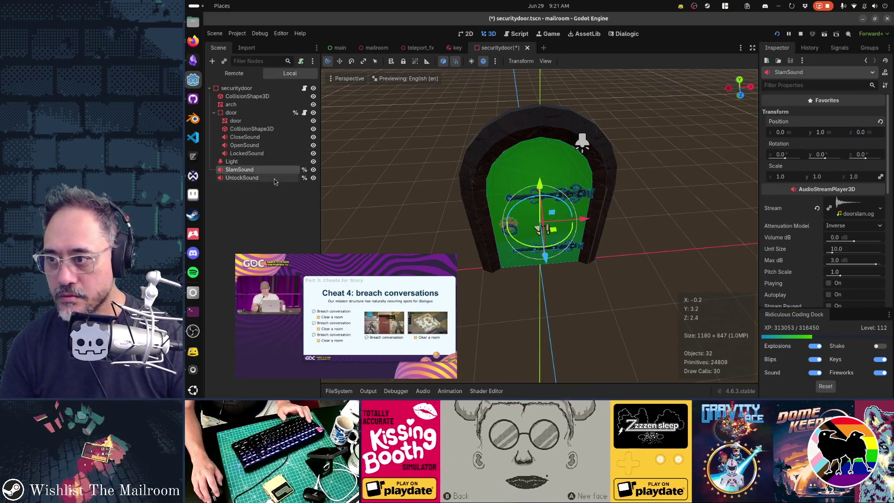
key("Down")
left_click(822, 106)
type("1")
key("Tab")
type("0")
key("Return")
- Select the three door sounds and compare their positions and streams one by one
left_click(288, 154)
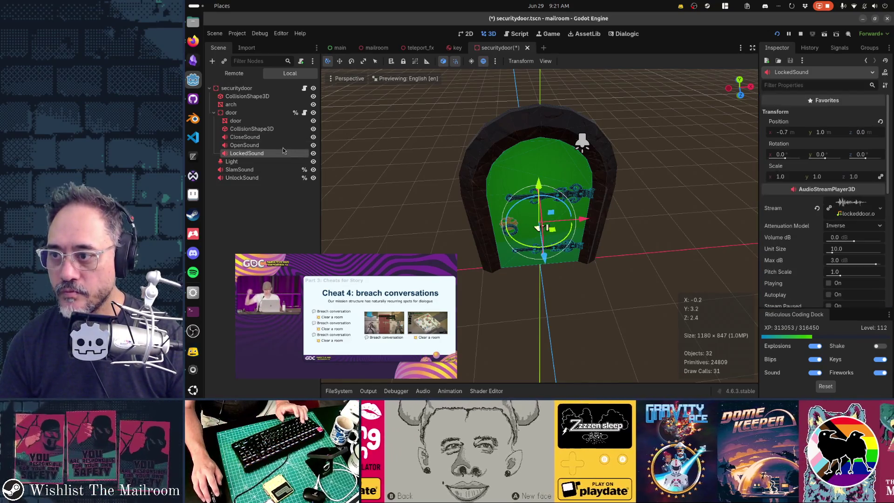
left_click(284, 145, "ctrl")
left_click(279, 137, "ctrl")
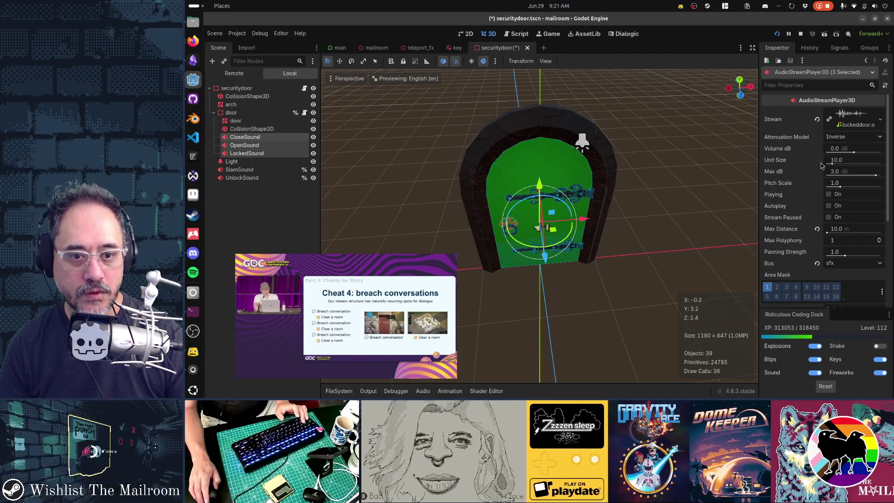
scroll(822, 167, "down", 5)
scroll(818, 181, "up", 5)
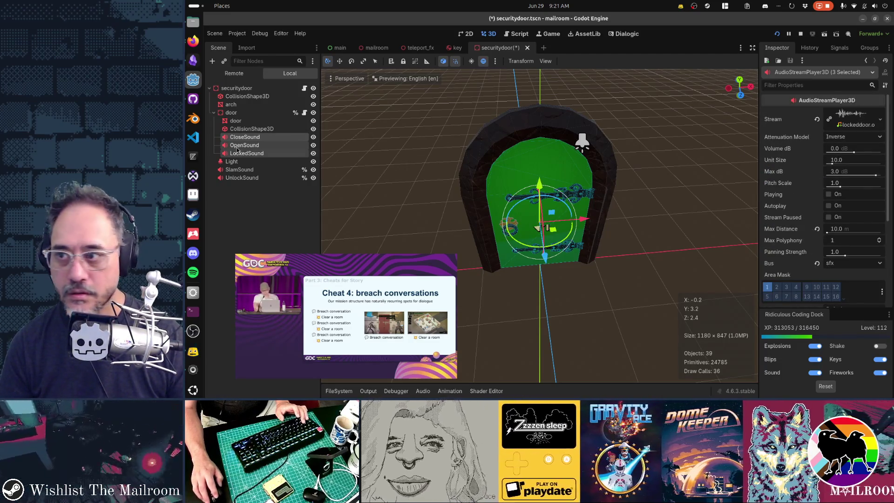
left_click(243, 139)
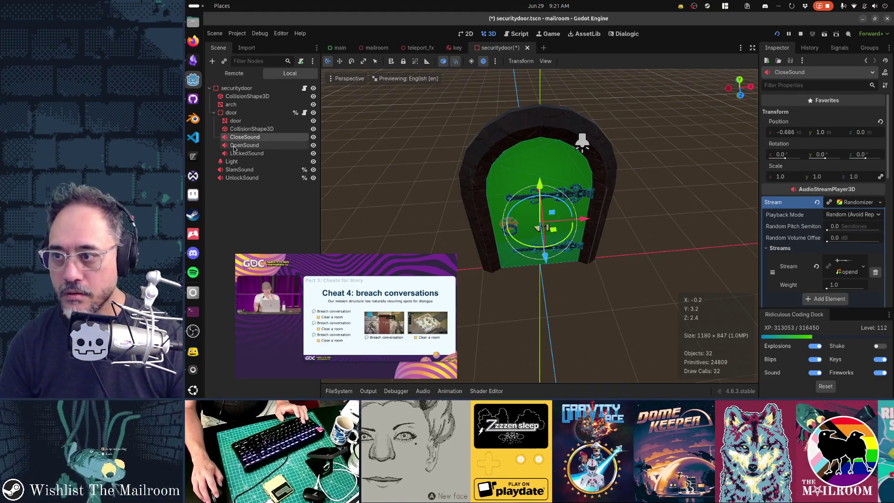
left_click(234, 146)
left_click(245, 154)
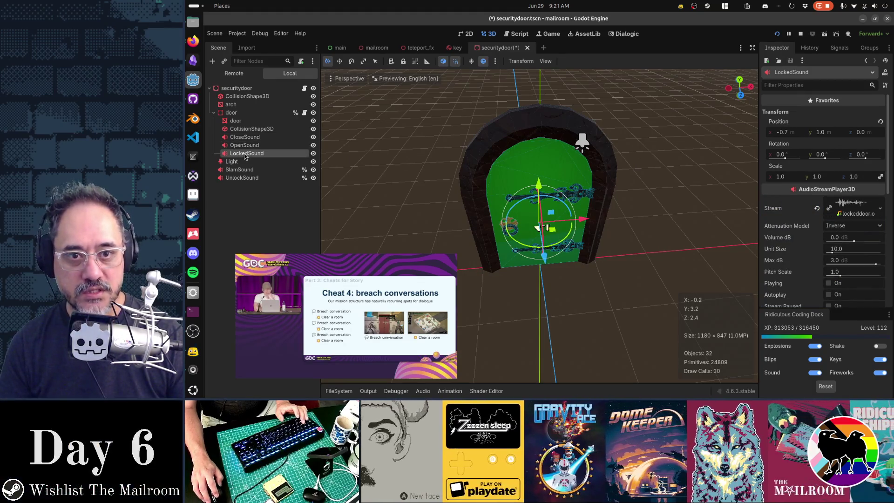
left_click(243, 138)
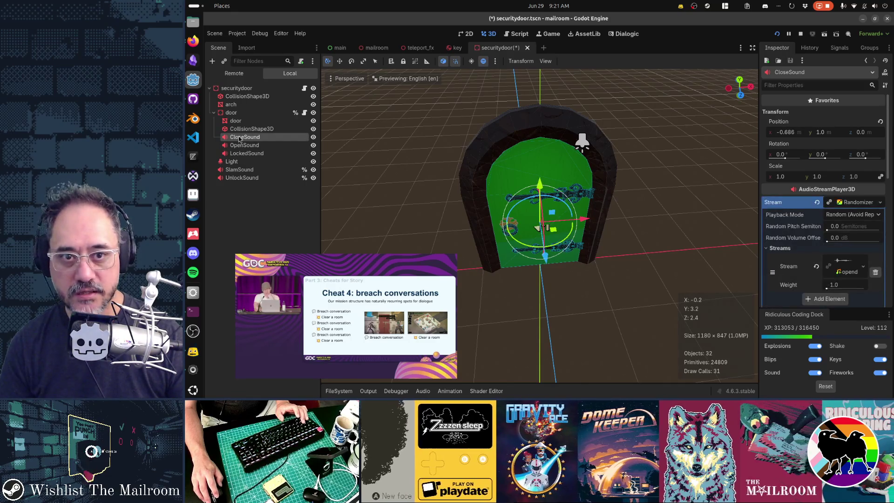
left_click(248, 146)
left_click(247, 154)
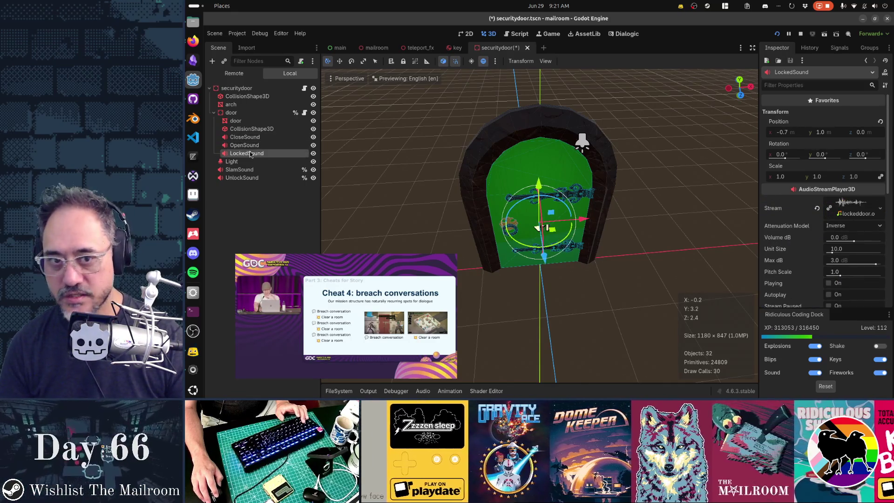
left_click(795, 135)
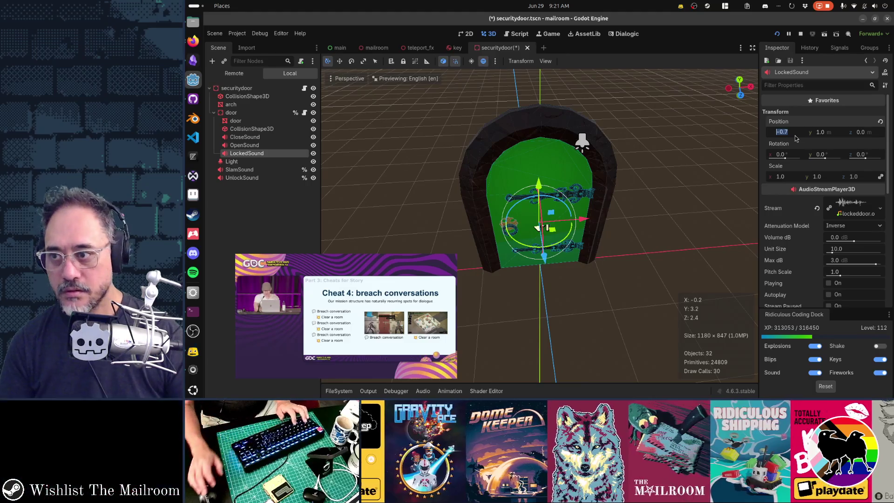
- Set OpenSound's X to -0.7, confirm CloseSound matches, and save the securitydoor scene
left_click(245, 146)
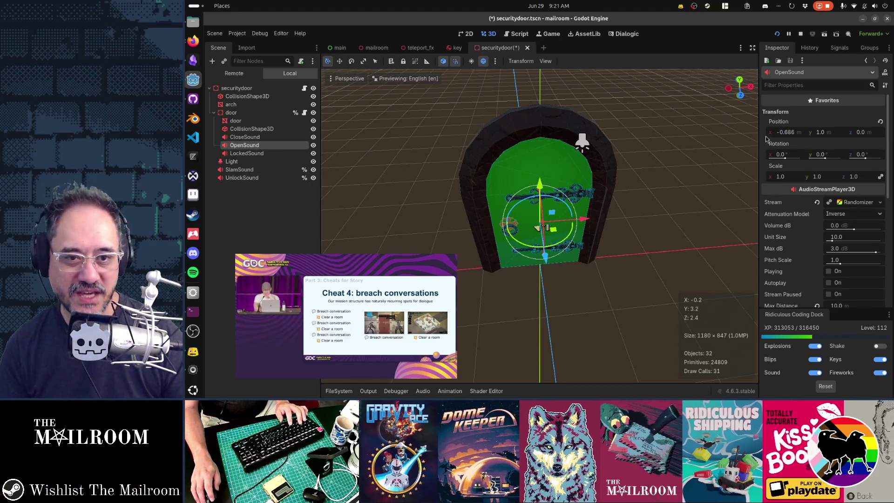
left_click(784, 132)
type("-0.7")
key("Tab")
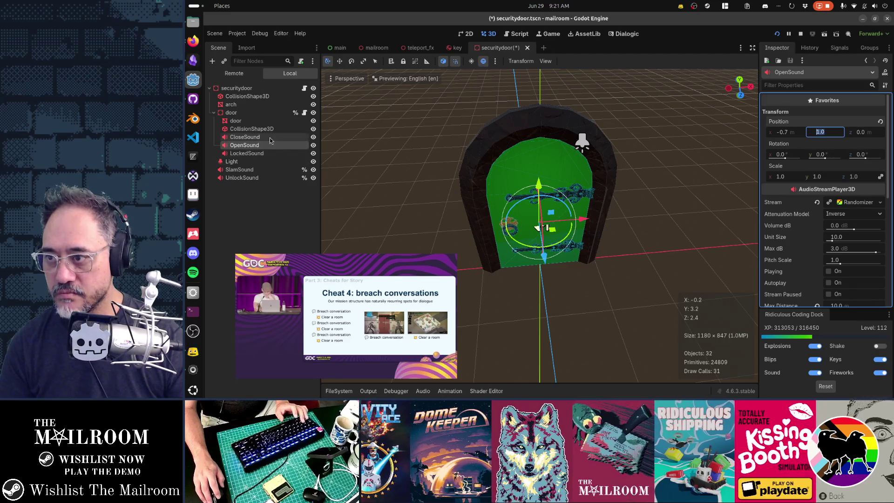
left_click(245, 137)
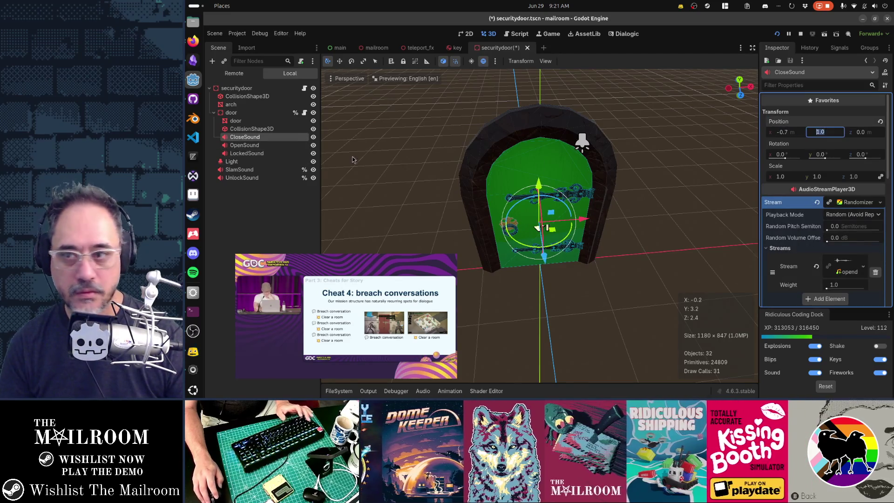
left_click(245, 145)
left_click(252, 138)
key("ctrl+s")
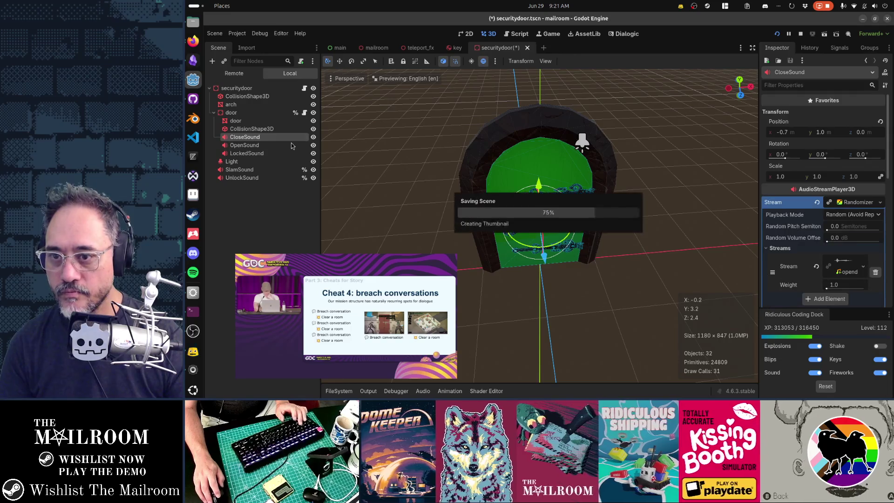
- Pick up the key in-game, try unlocking the coffin door, then quit with F8
key("alt+Tab")
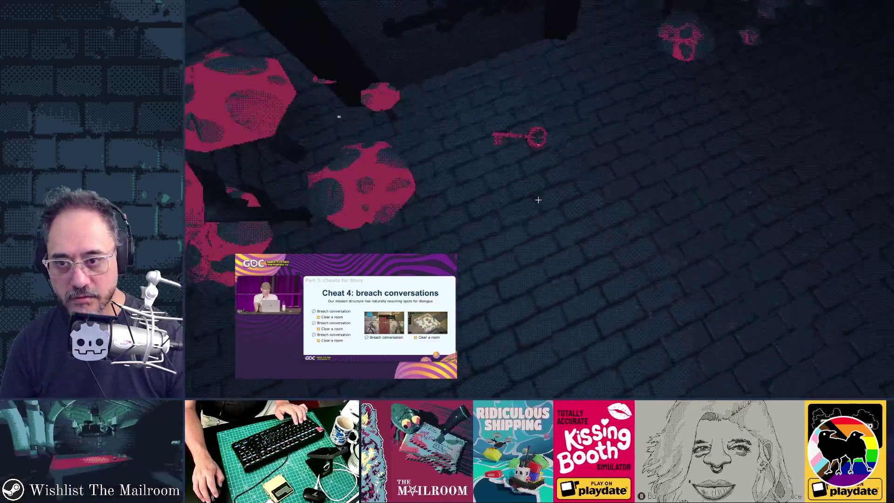
left_click(539, 199)
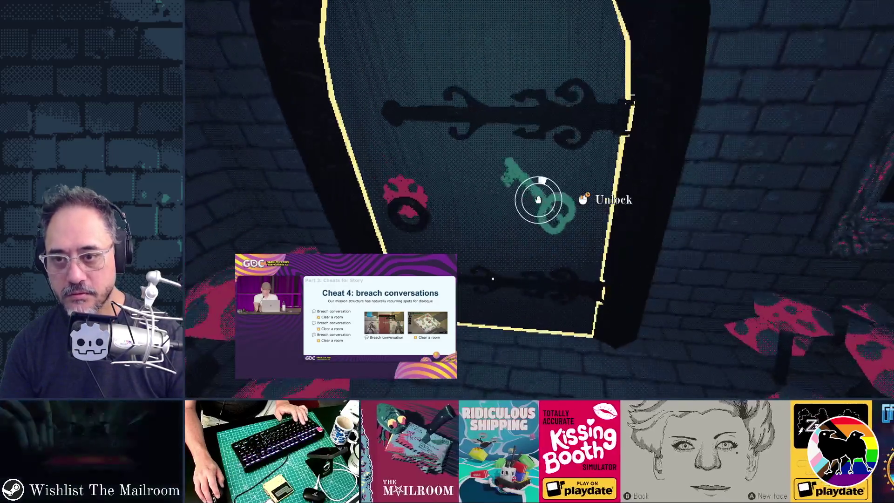
left_click(539, 200)
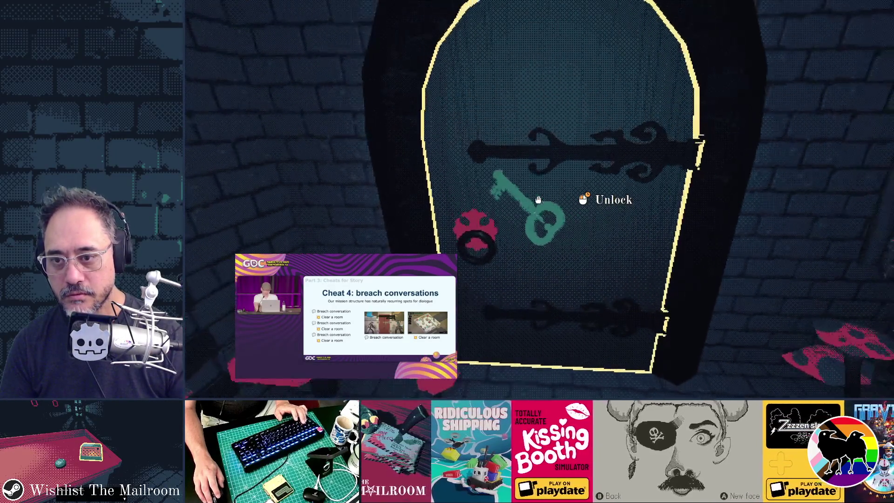
left_click(538, 200)
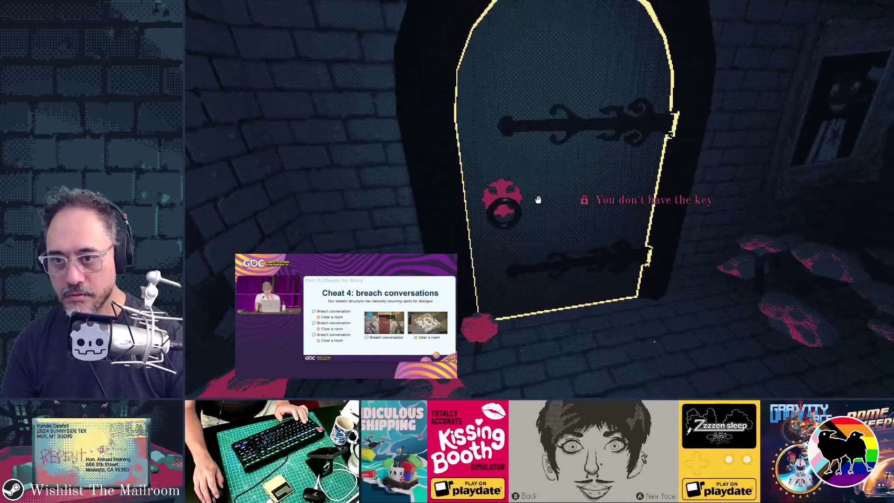
key("w")
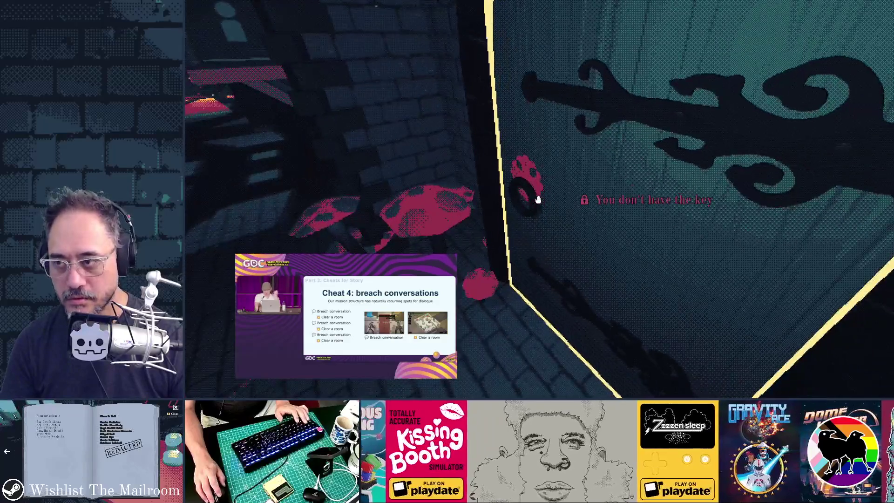
mouse_move(538, 199)
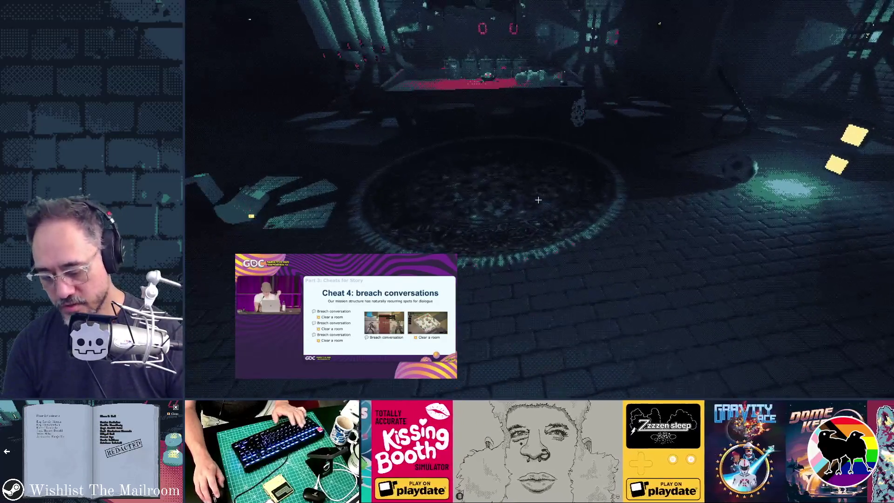
key("F8")
key("alt+Tab")
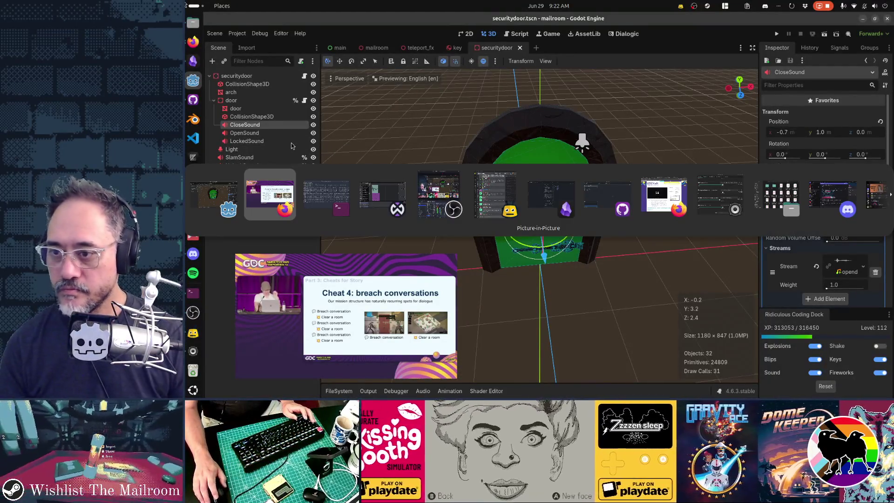
- In GitHub Desktop, enter the summary 'Increased sound volume, fixed locked security door sound position'
key("alt+Tab")
key("alt+Tab")
key("alt+Tab")
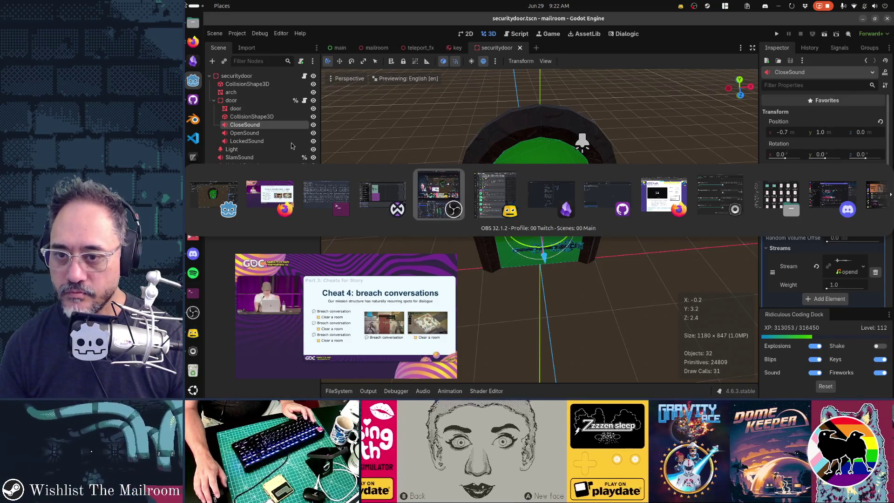
key("alt+Tab")
key("alt+Tab")
key("alt+Tab")
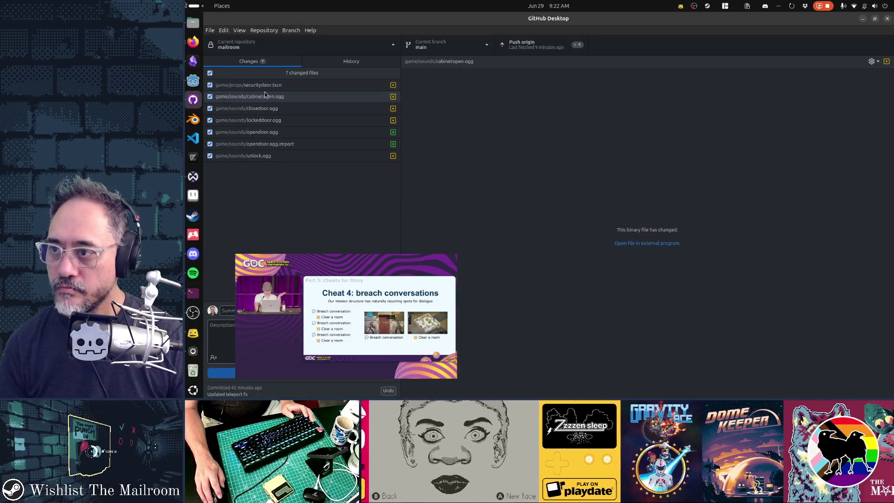
mouse_move(321, 308)
left_click_drag(313, 311, 519, 307)
left_click(324, 311)
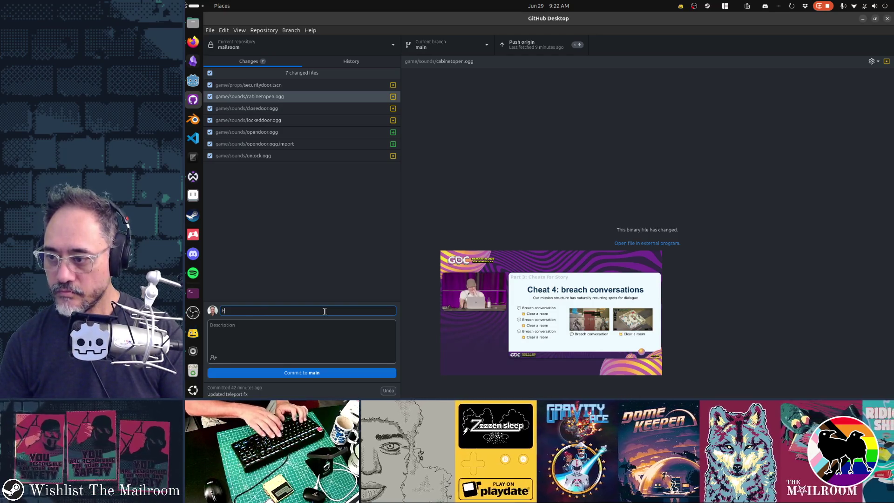
type("Increased sound volume, fixed locked")
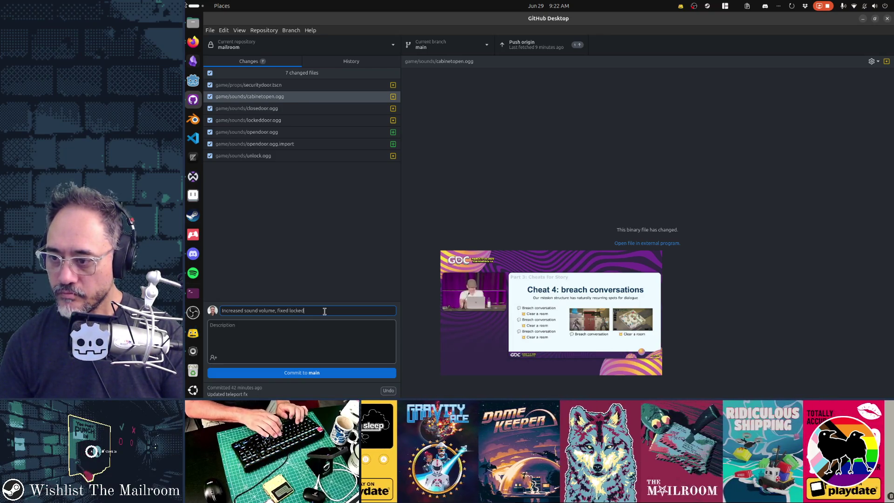
type(" security doo")
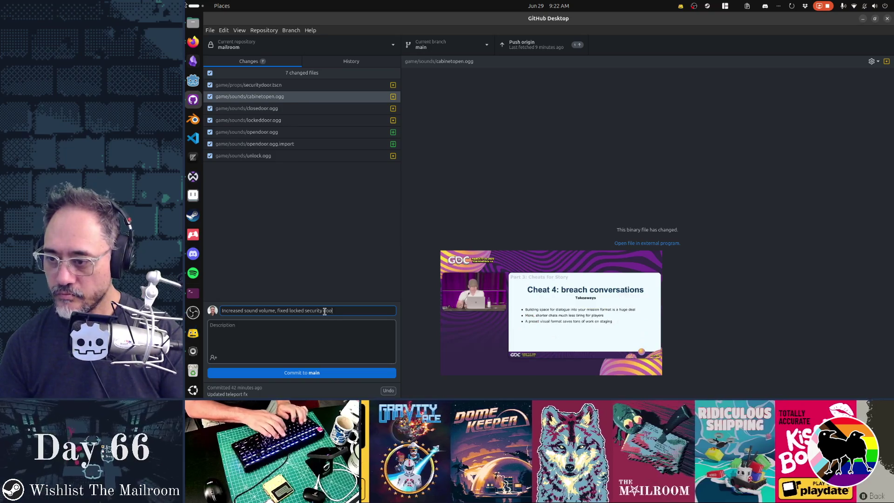
type("r sound position")
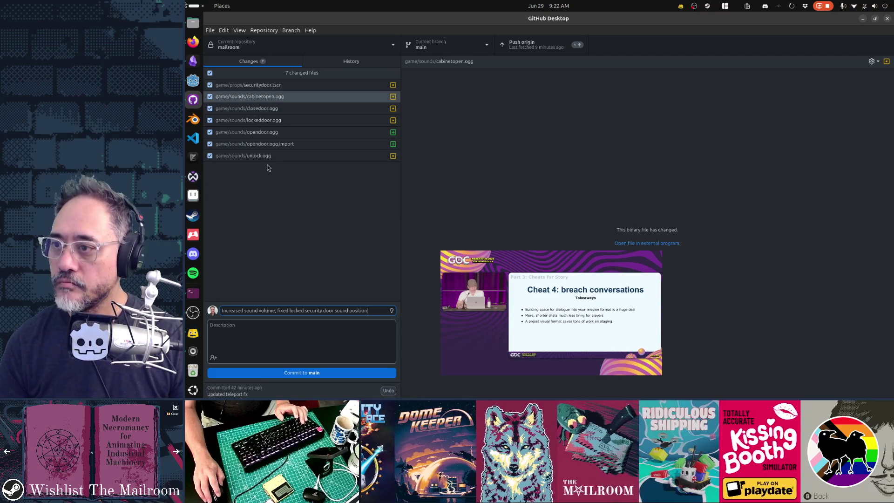
- Review the securitydoor.tscn diff and commit the seven files to main
left_click(246, 85)
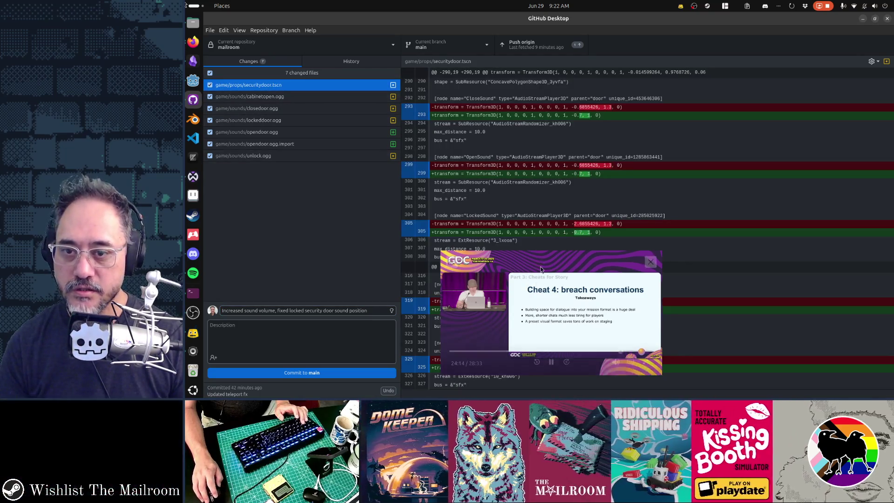
left_click_drag(541, 270, 741, 268)
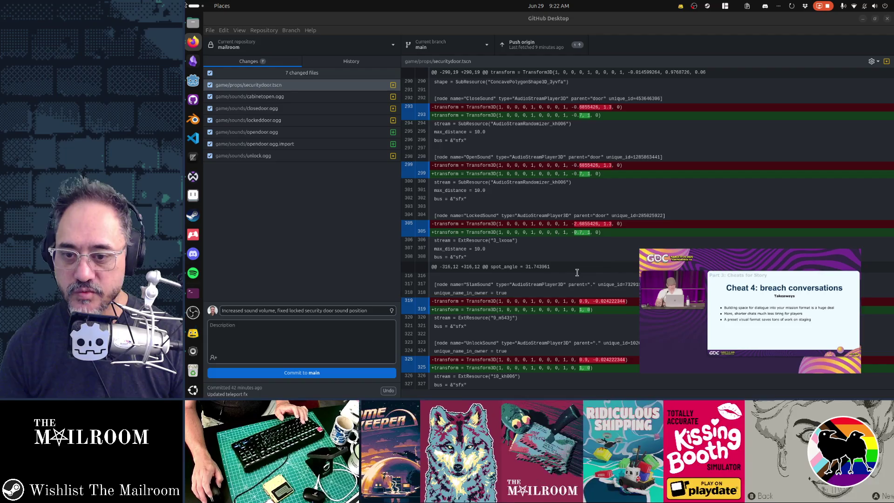
left_click(353, 373)
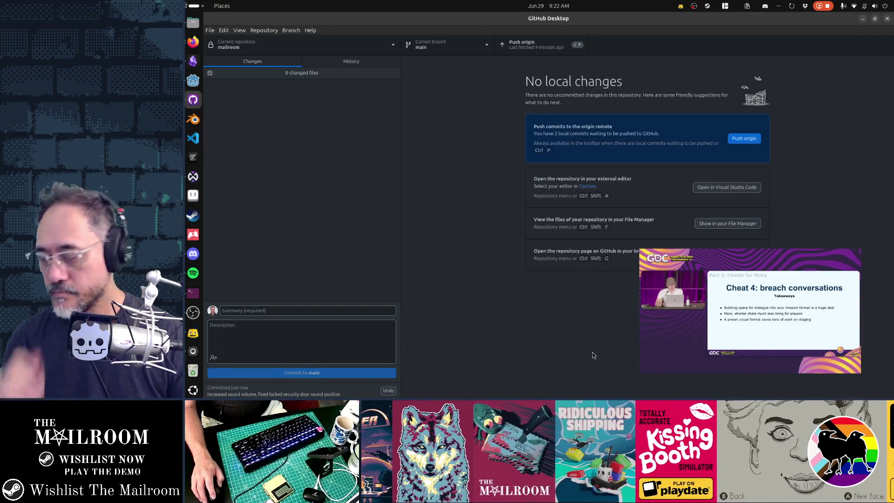
left_click_drag(728, 315, 534, 333)
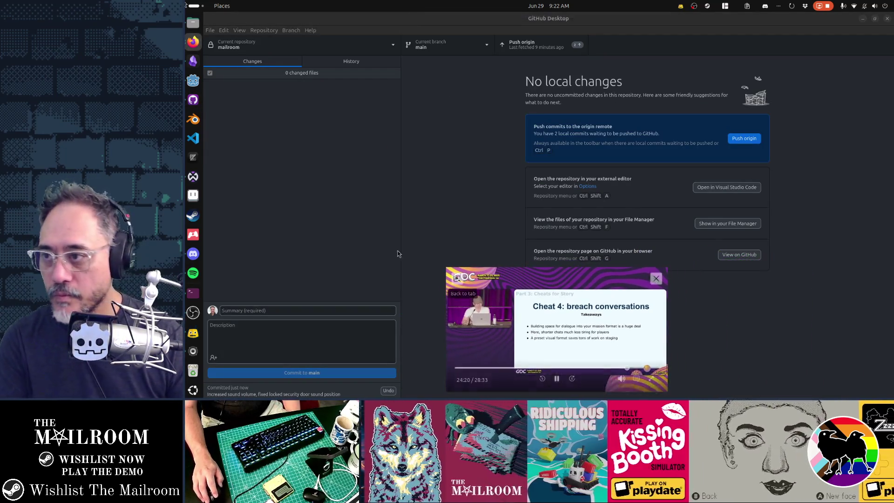
left_click(194, 61)
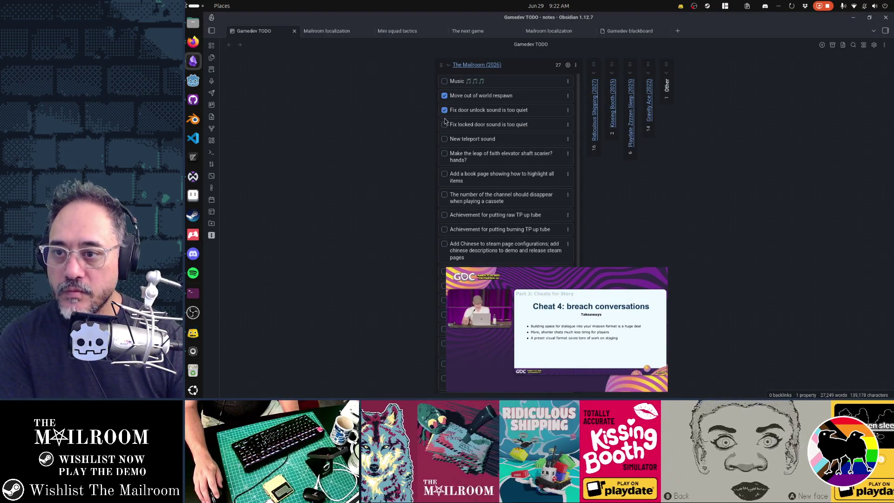
- Nudge the floating GDC video and pause it at 24:27
left_click_drag(559, 327, 567, 317)
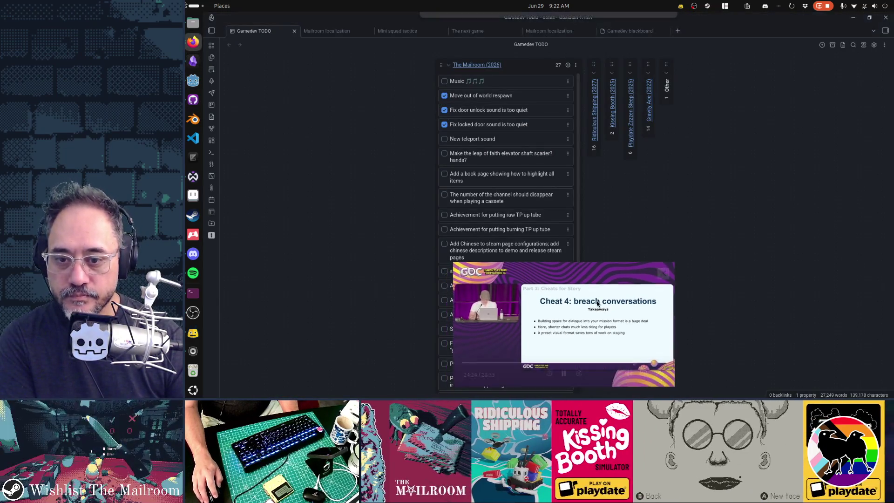
left_click(565, 370)
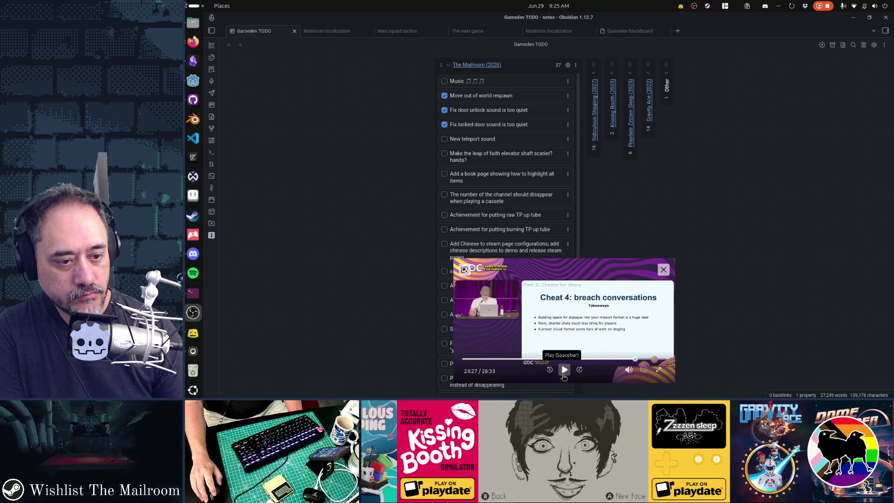
- Resume the GDC talk and skip back twice to replay the Cheat 4 section
left_click(564, 370)
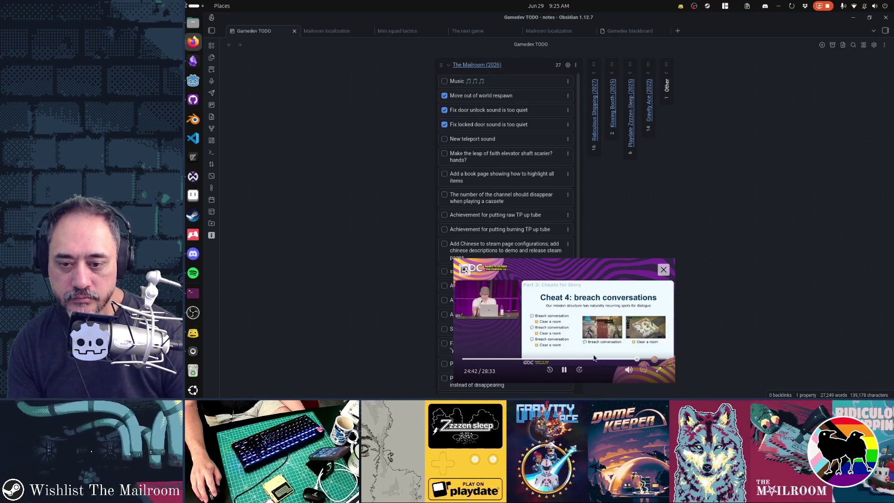
left_click(550, 370)
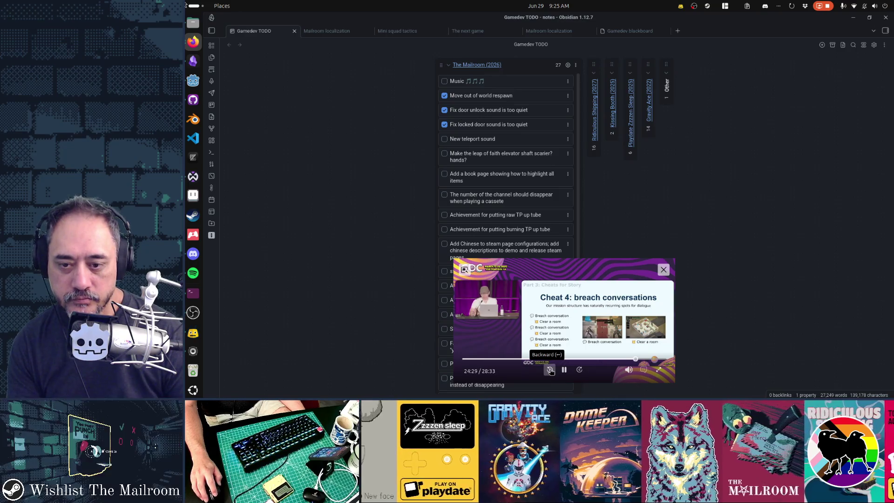
left_click(550, 370)
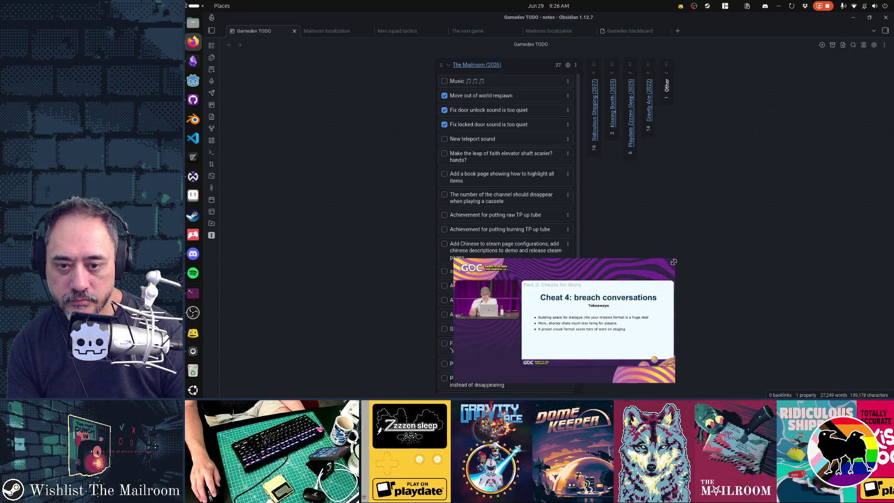
- Enlarge the floating GDC video, watch to 28:24, then pause it
mouse_move(675, 262)
left_mouse_down()
mouse_move(731, 222)
mouse_move(817, 197)
left_mouse_up()
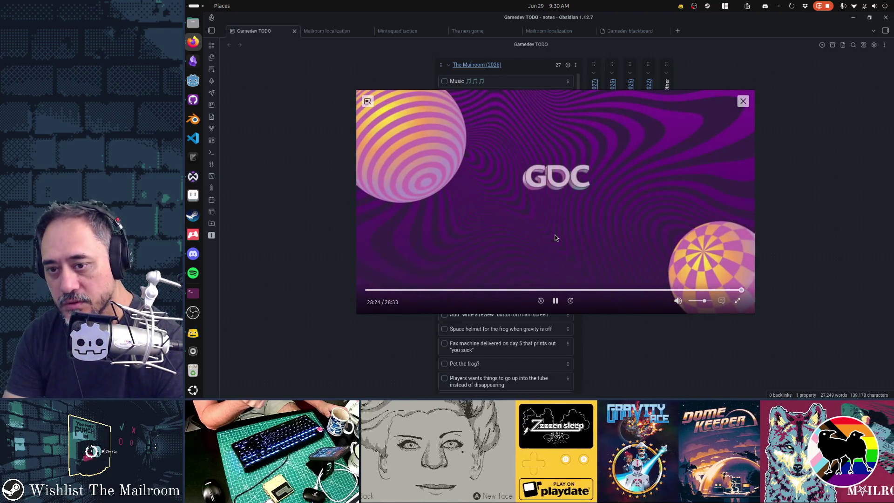
key("space")
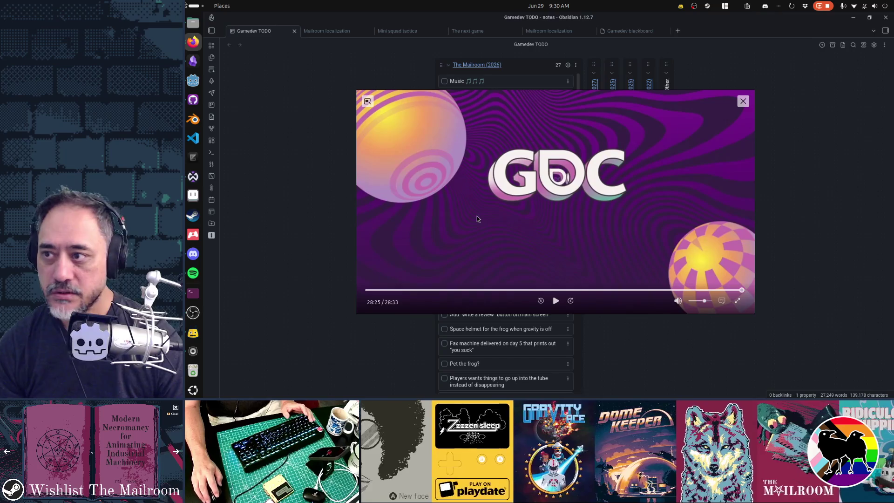
- Hide the notes window and close the floating GDC video player
key("super+h")
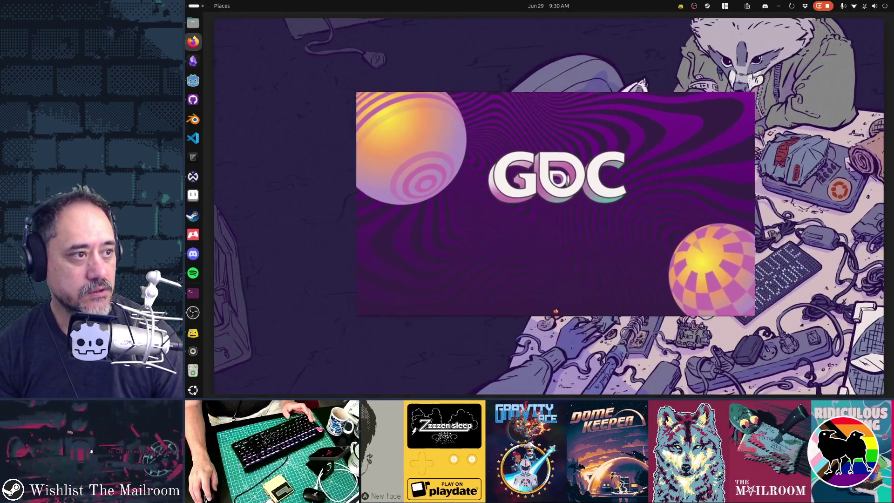
mouse_move(185, 4)
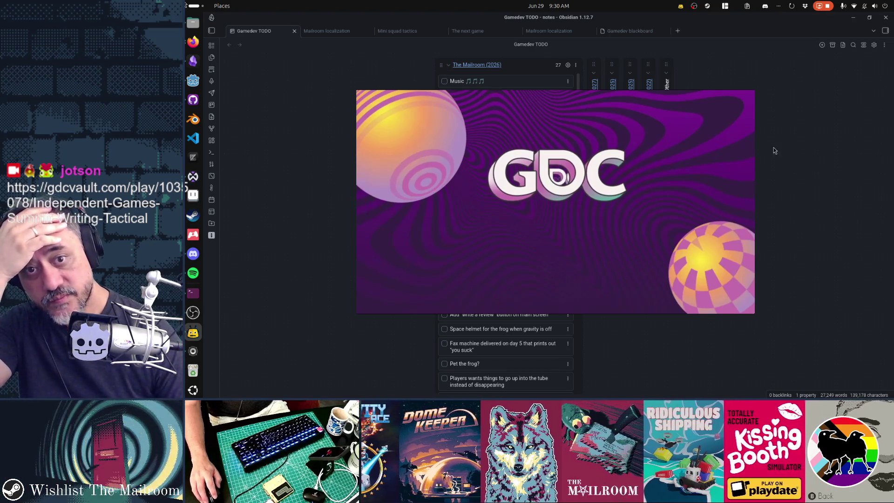
left_click(745, 98)
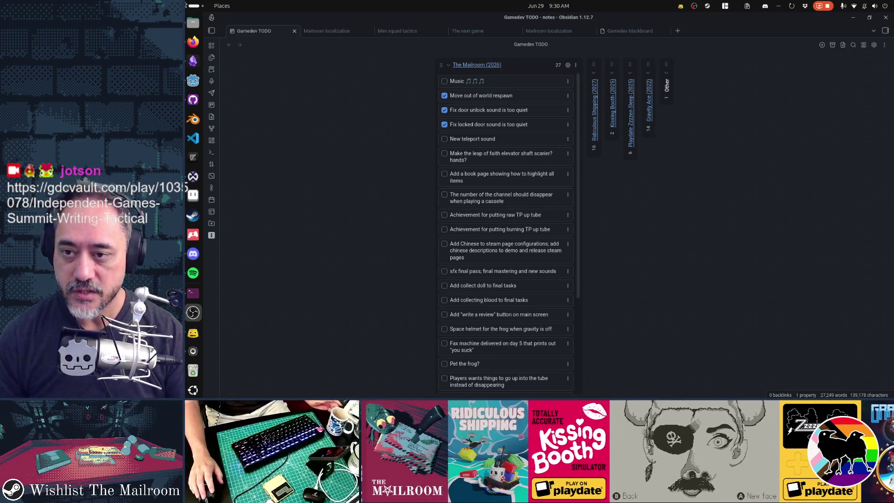
- Check off New teleport sound, archive completed cards, and move the channel-number card second
left_click(444, 140)
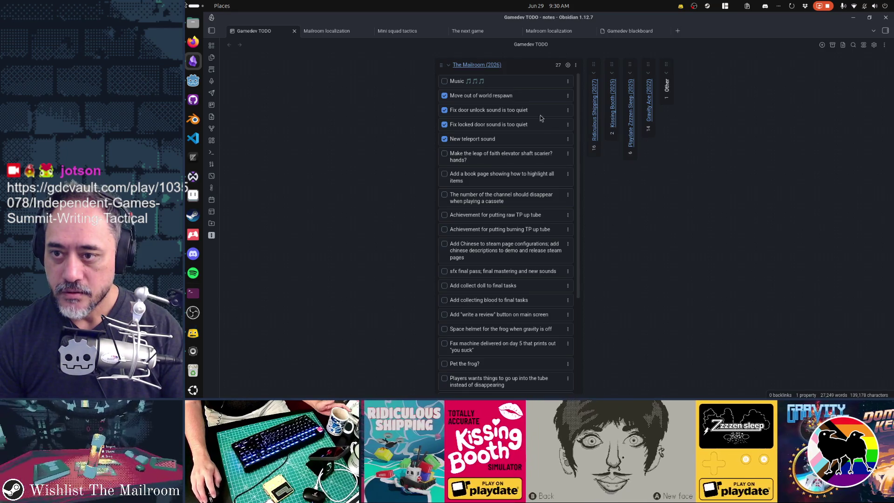
left_click(887, 47)
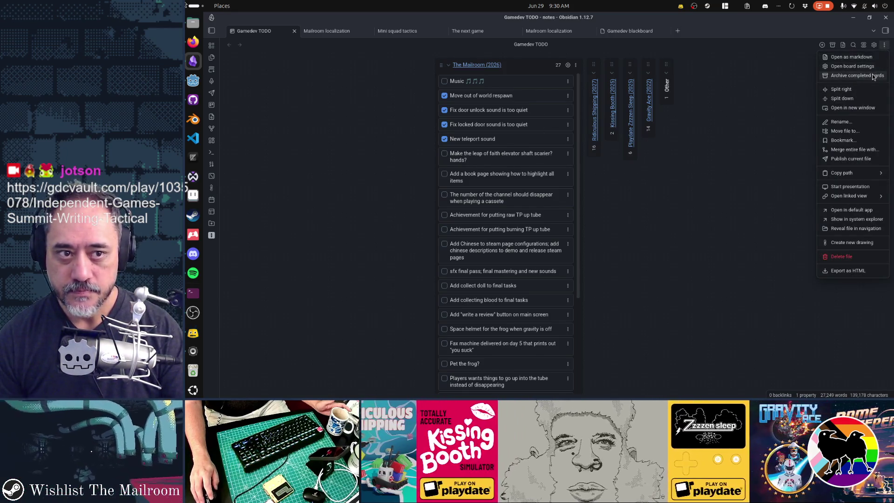
left_click(875, 76)
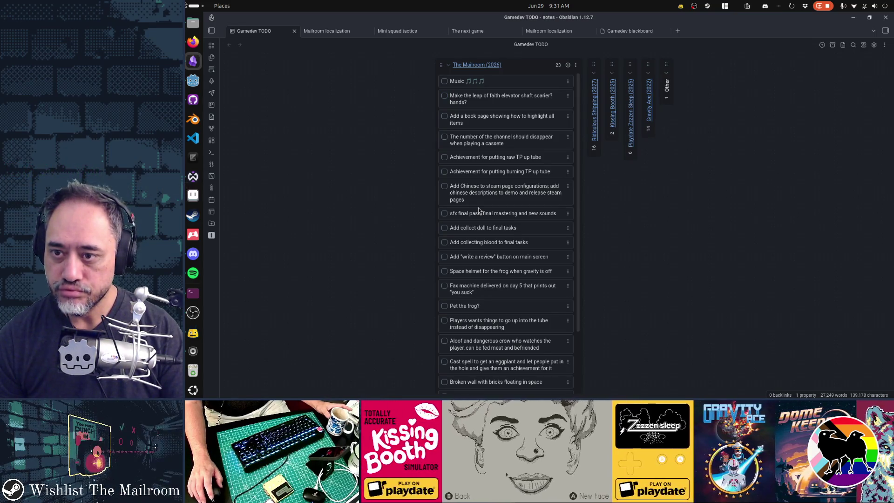
left_click_drag(482, 135, 483, 96)
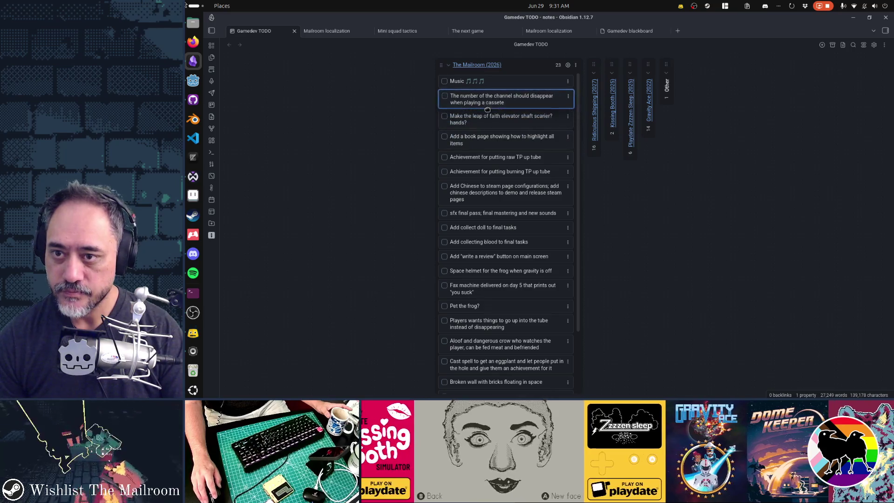
left_click(193, 80)
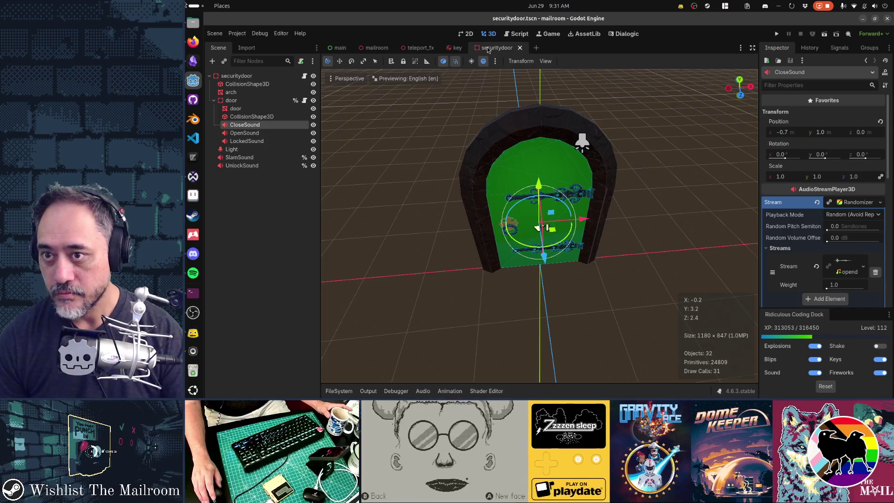
- Close the securitydoor, key, teleport_fx and mailroom tabs, then run the project with F5
middle_click(487, 48)
left_click(466, 47)
left_click(441, 48)
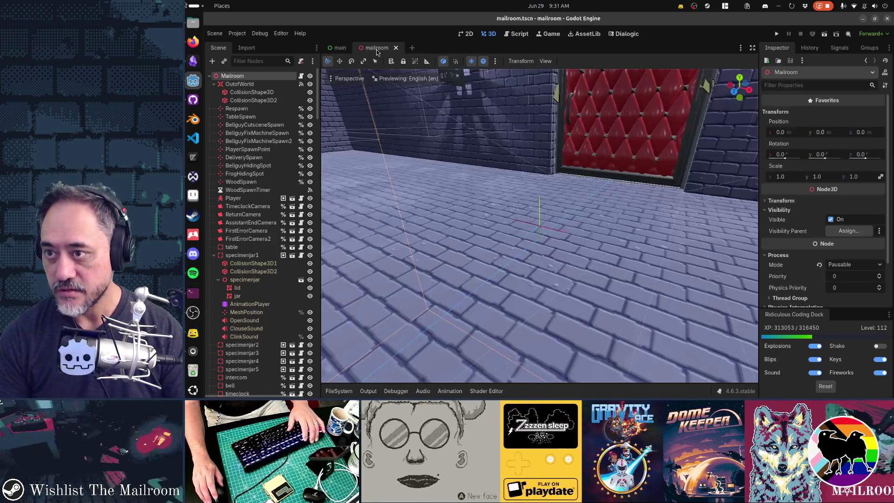
key("ctrl+shift+w")
key("F5")
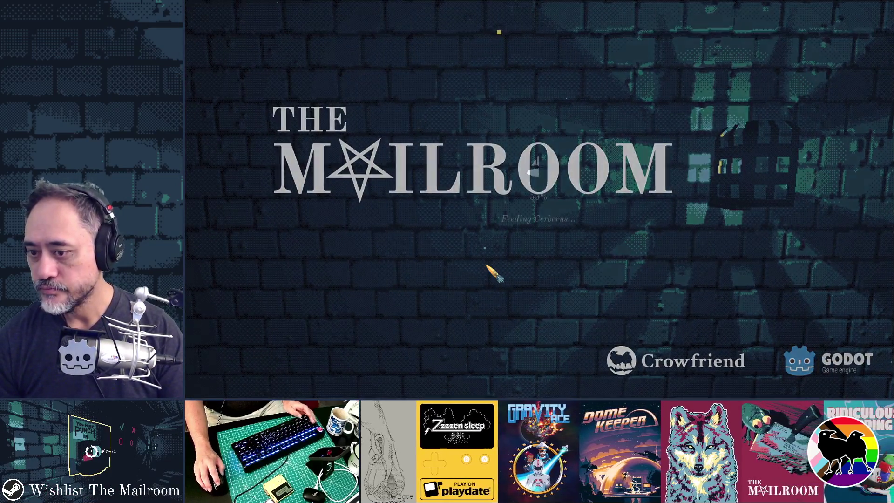
- Dismiss the window switcher and start a new game of The Mailroom from the main menu
key("alt+Tab")
key("alt+Tab")
key("alt+Tab")
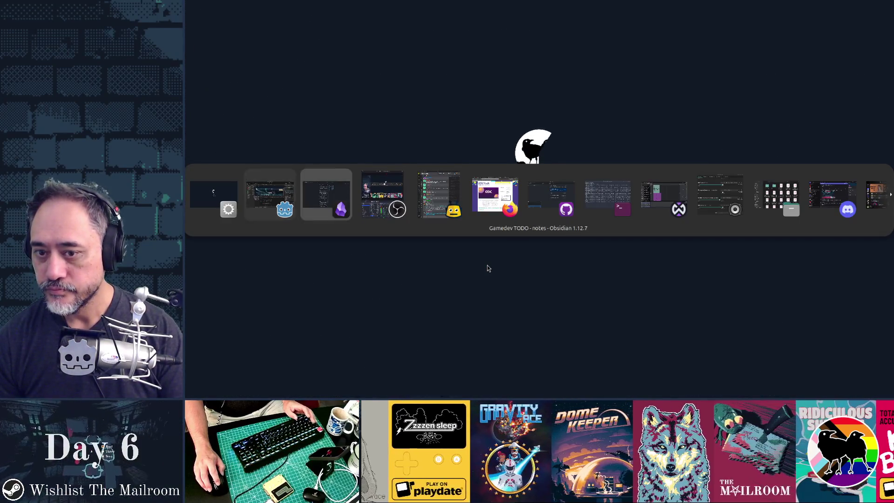
key("alt+Tab")
key("alt+Tab")
key("alt+Tab")
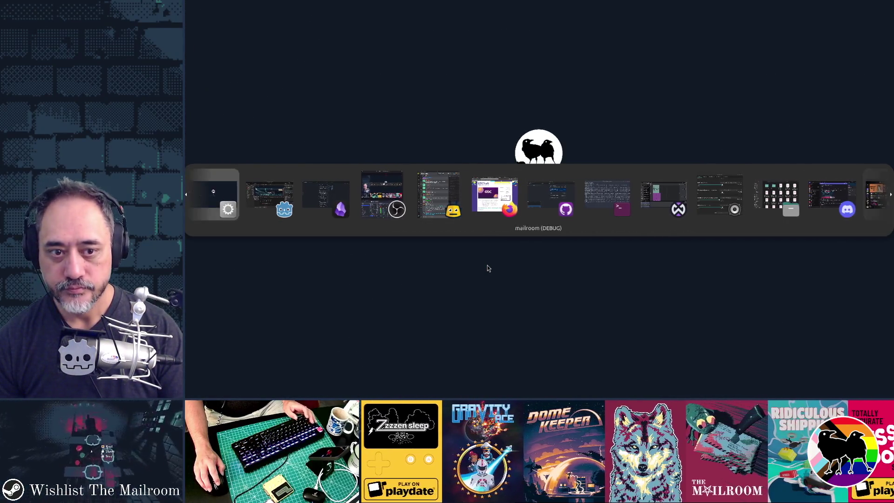
key("alt+shift+Tab")
key("alt+shift+Tab")
key("Escape")
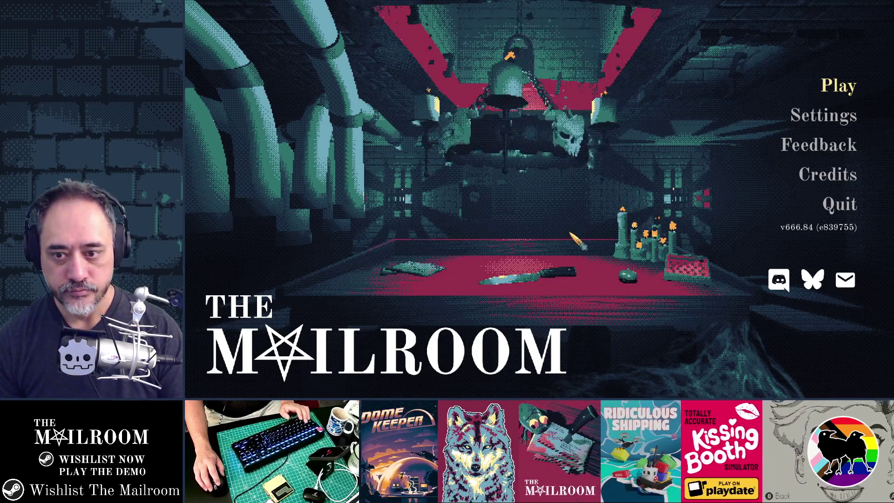
key("Return")
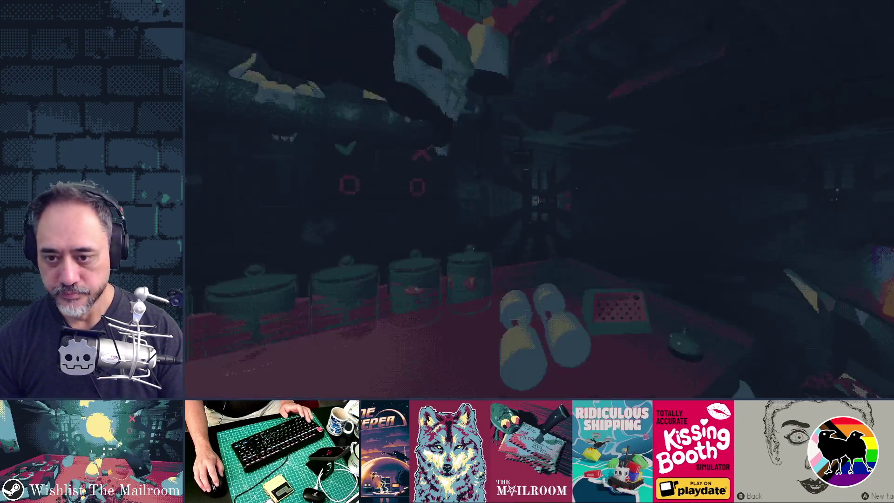
- Walk through the tunnel and the archway up to the TV beside the tape shelf
key("w")
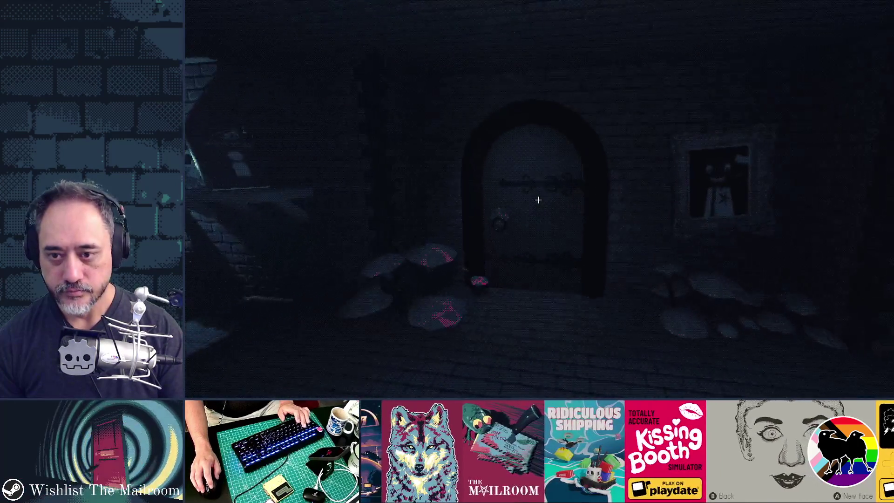
key("w")
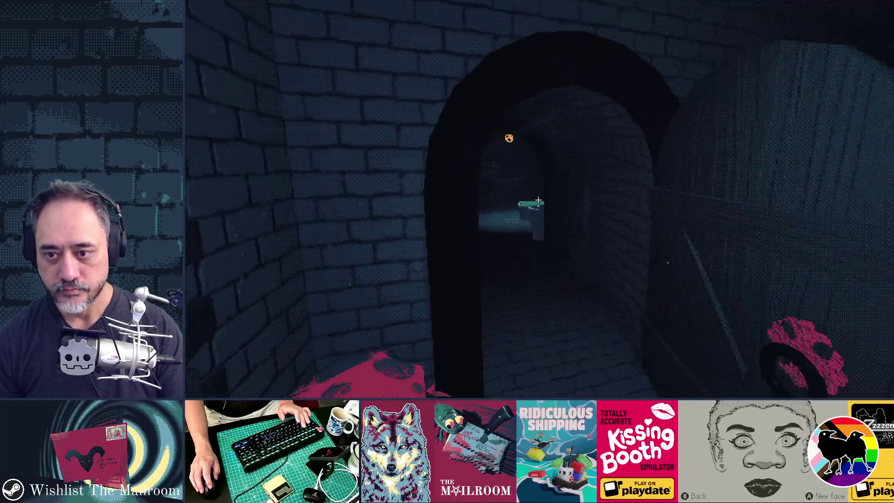
key("w")
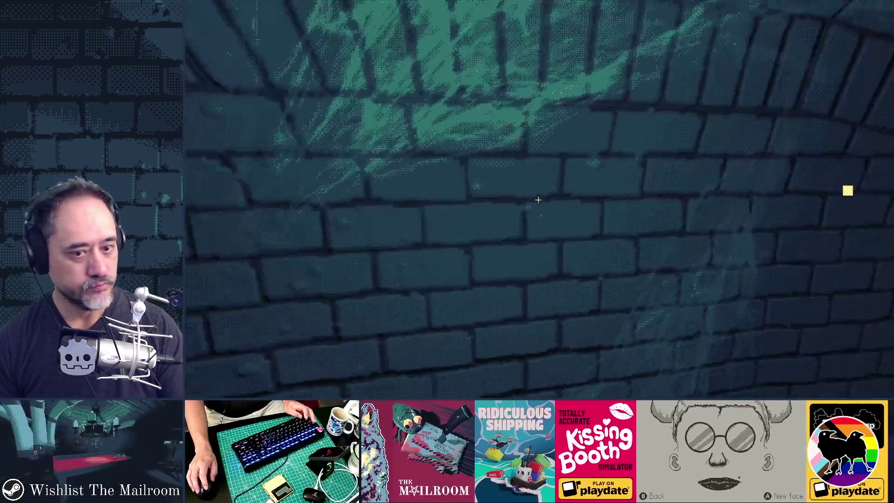
mouse_move(539, 199)
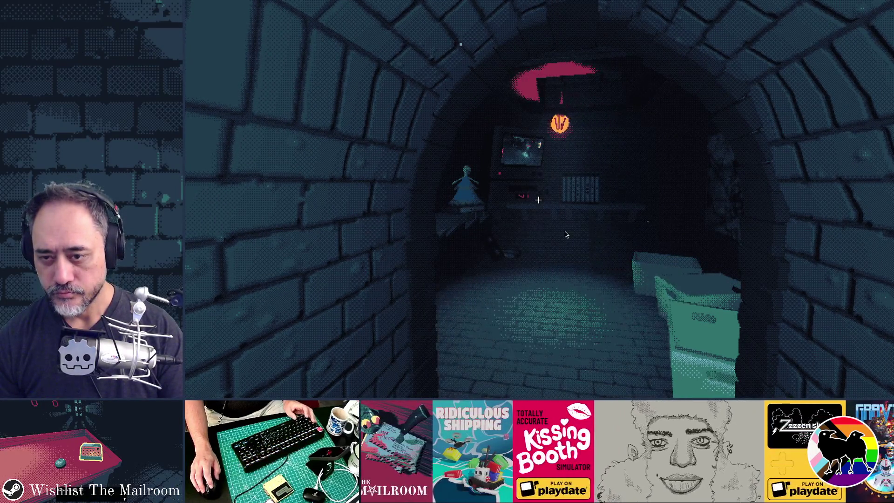
key("alt+Tab")
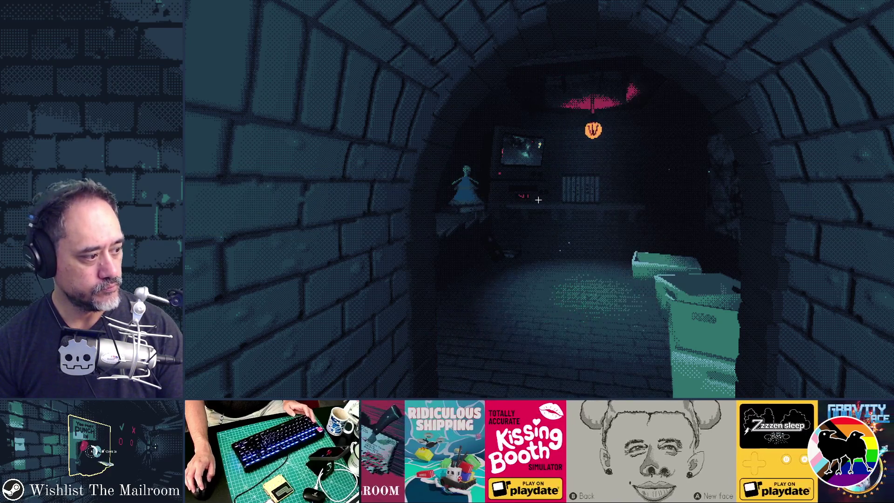
key("alt+Tab")
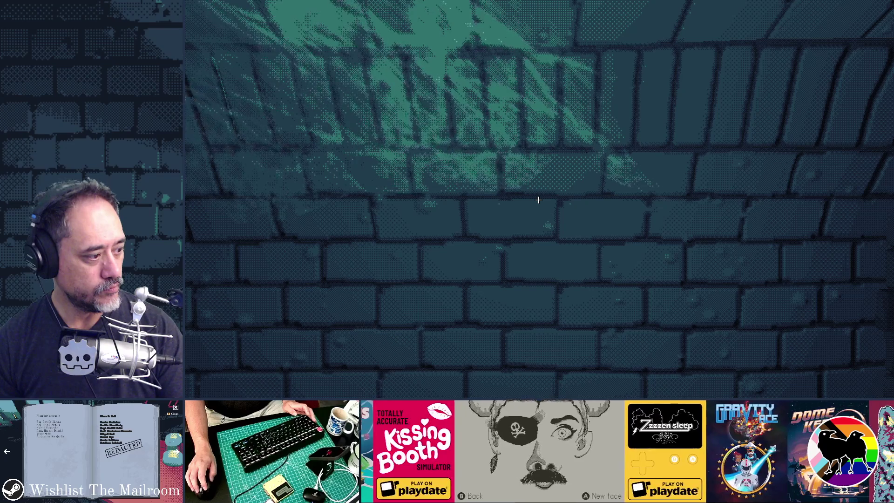
key("w")
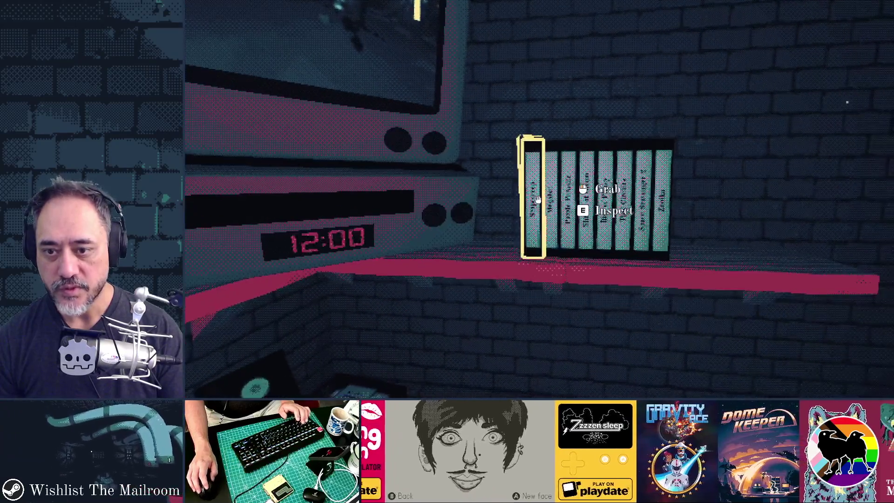
- Insert a tape into the VCR, pause the game, and return to the Godot editor
left_click(538, 199)
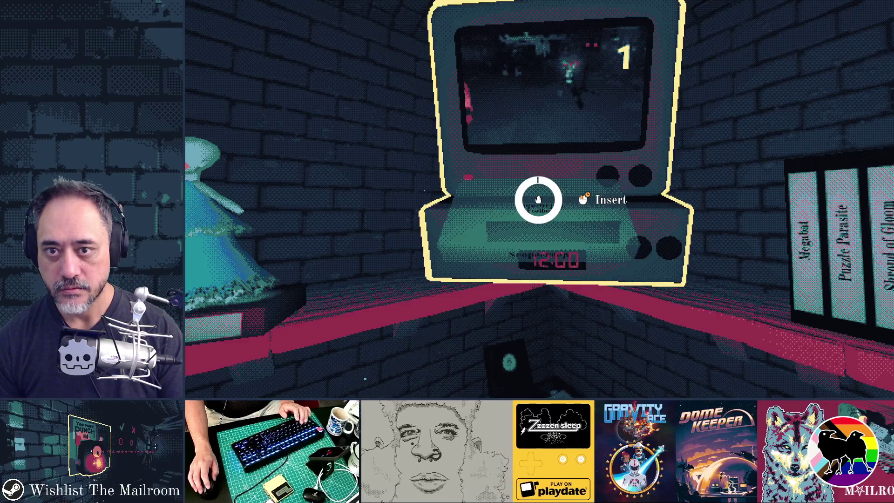
key("Escape")
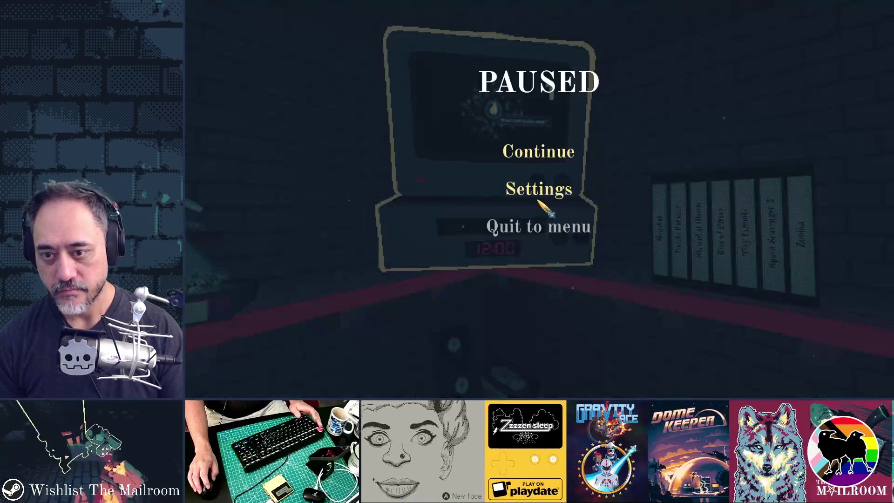
key("alt+Tab")
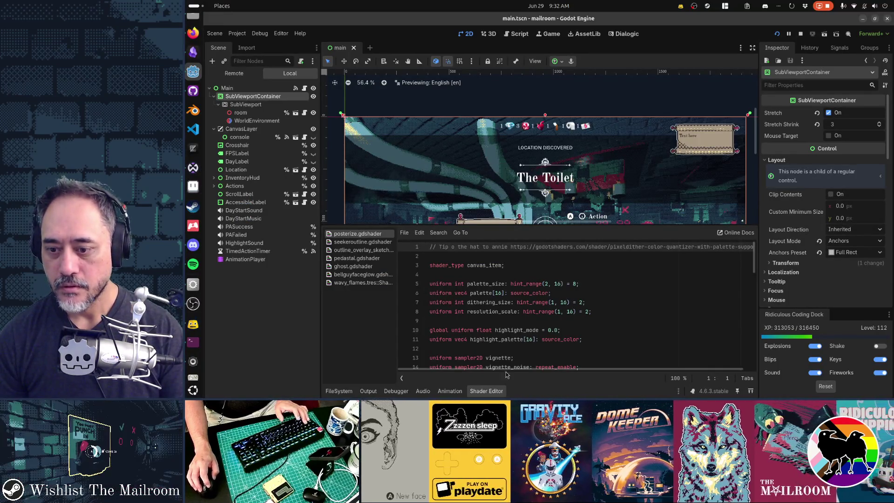
- Collapse the shader panel and open the tv.gd script with Quick Open
key("ctrl+j")
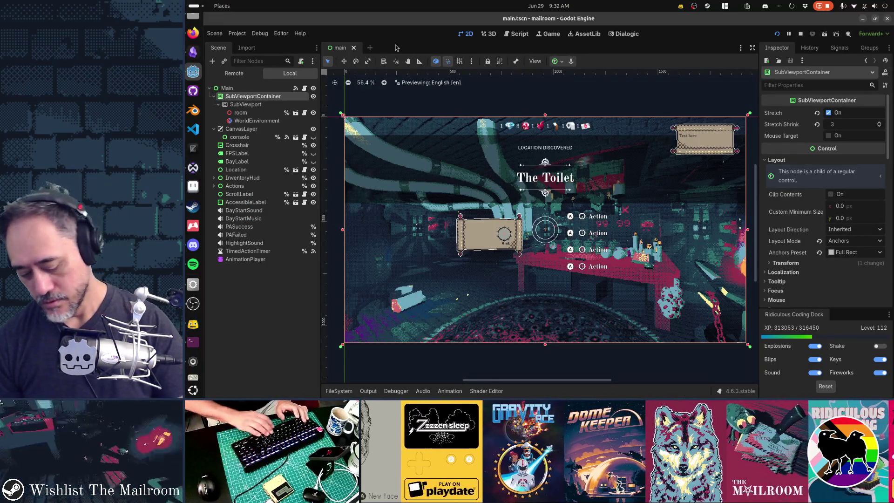
key("alt+shift+o")
type("tv.gd")
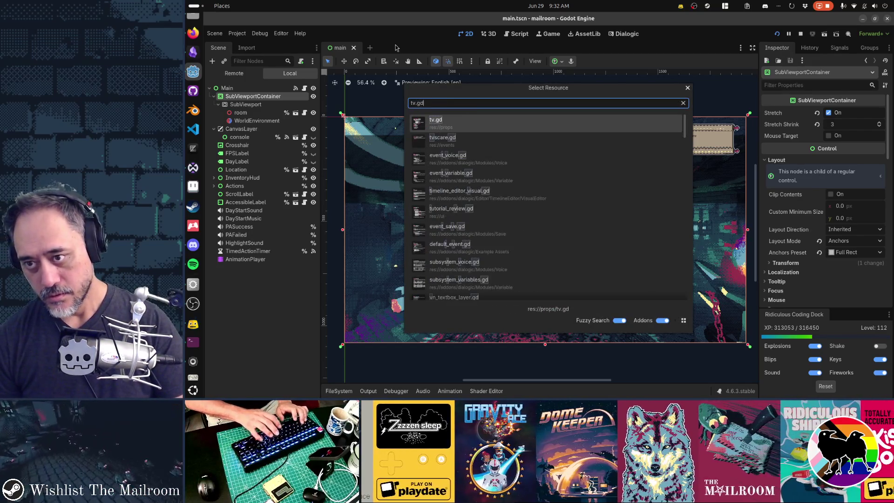
key("Return")
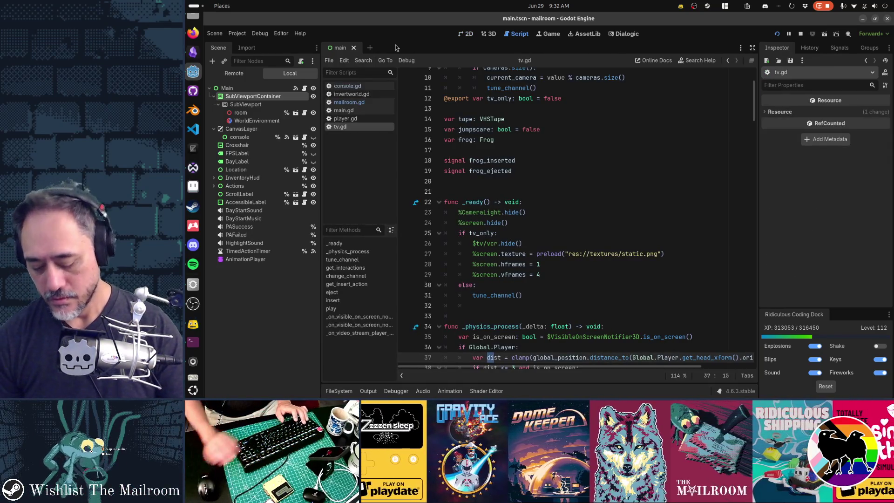
- Open the tv.tscn scene with Quick Open
key("alt+shift+o")
type("tv.scn")
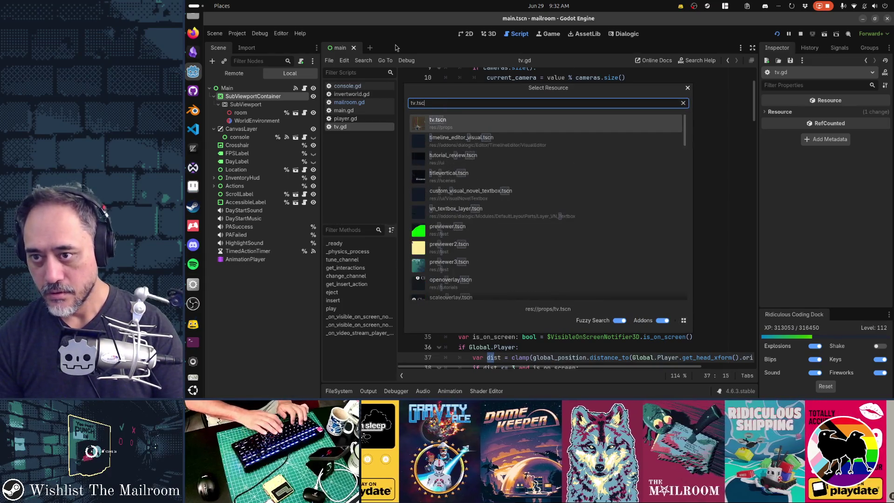
key("Return")
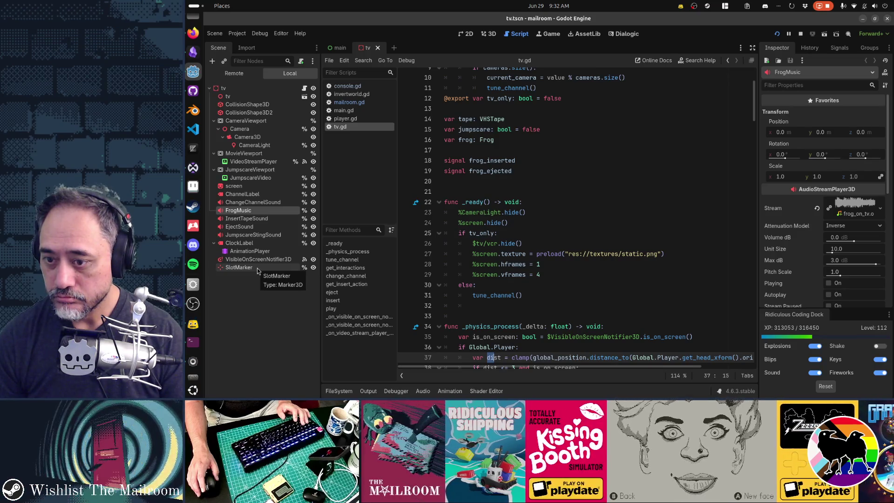
- Select the ChannelLabel node in the tv scene's Scene dock
scroll(600, 261, "down", 5)
scroll(600, 261, "down", 1)
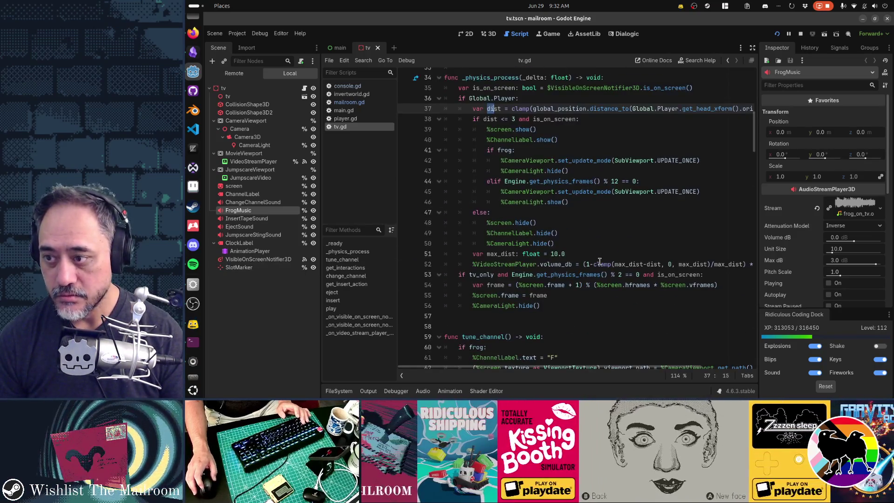
left_click(242, 193)
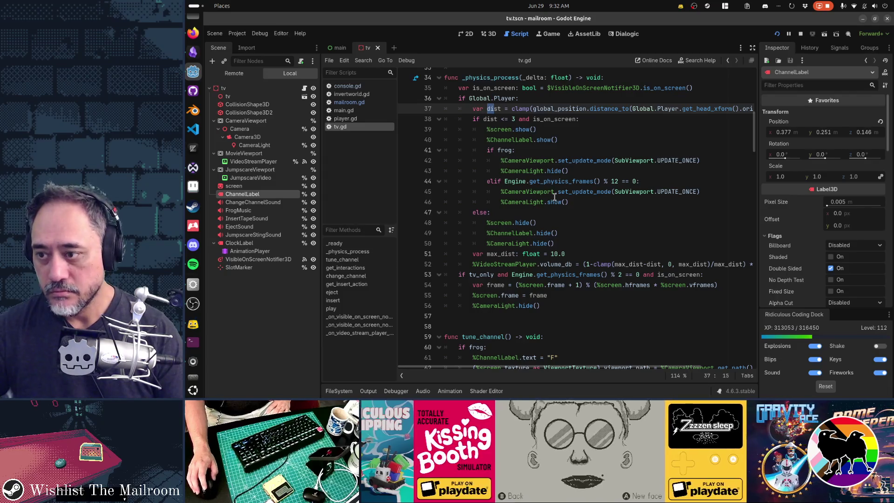
- Search tv.gd for 'channellabel' and step to the tune_channel match on line 69
left_click(554, 182)
key("ctrl+Home")
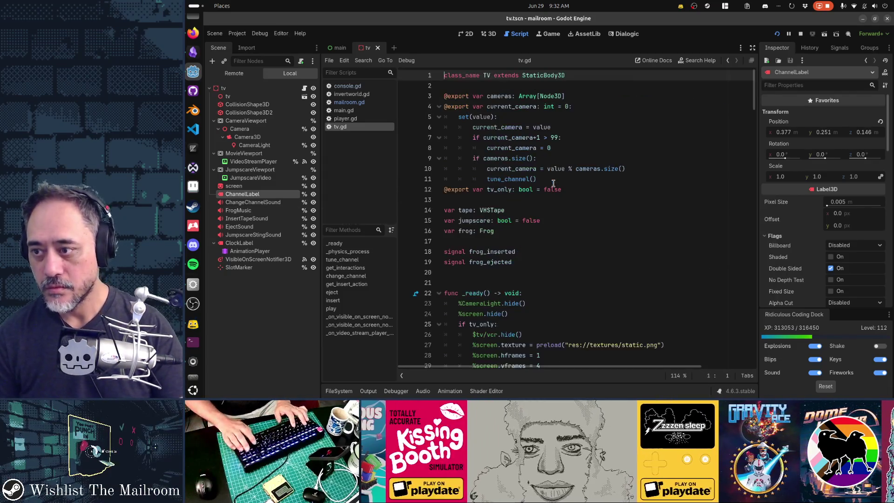
key("ctrl+f")
type("cga")
key("BackSpace")
key("BackSpace")
key("BackSpace")
type("channellabel")
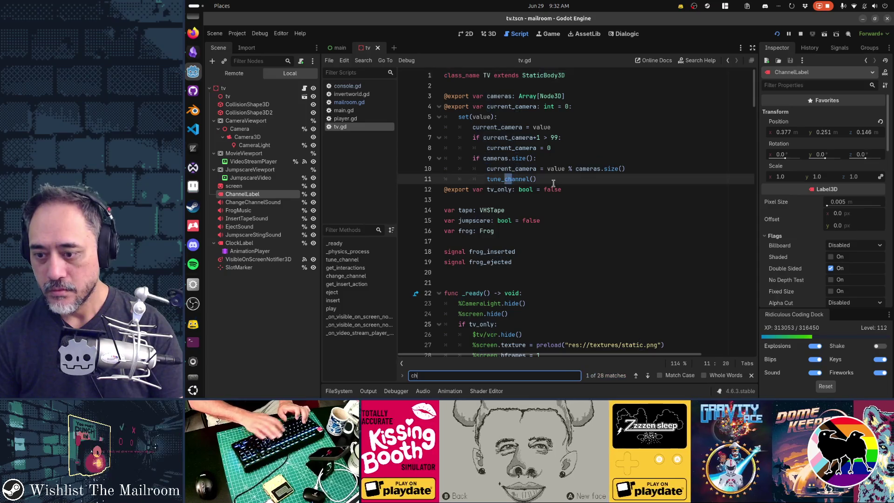
key("Escape")
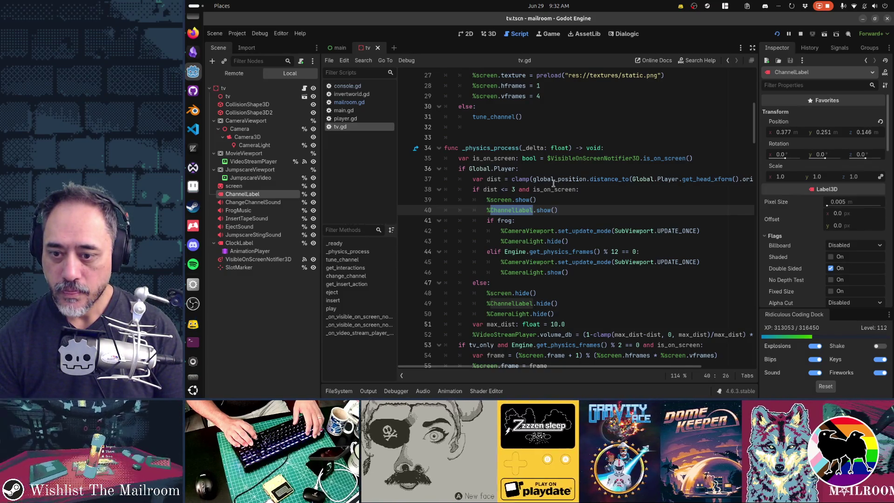
key("F3")
key("F3")
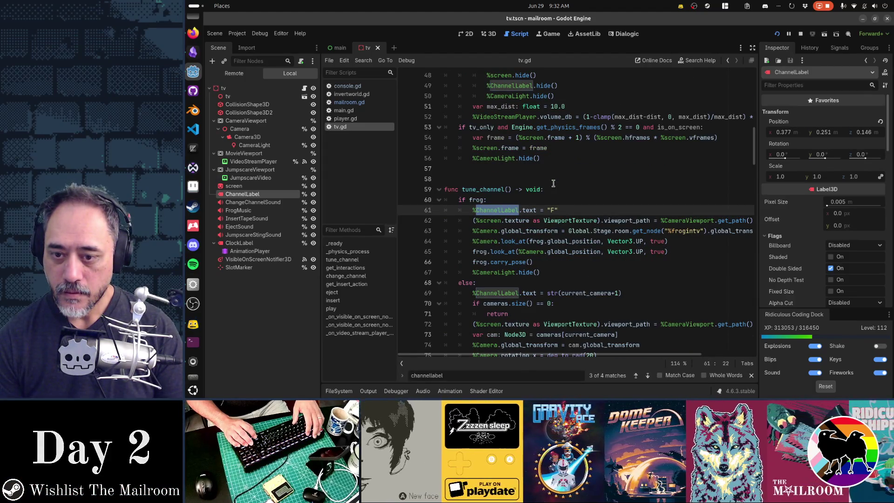
key("F3")
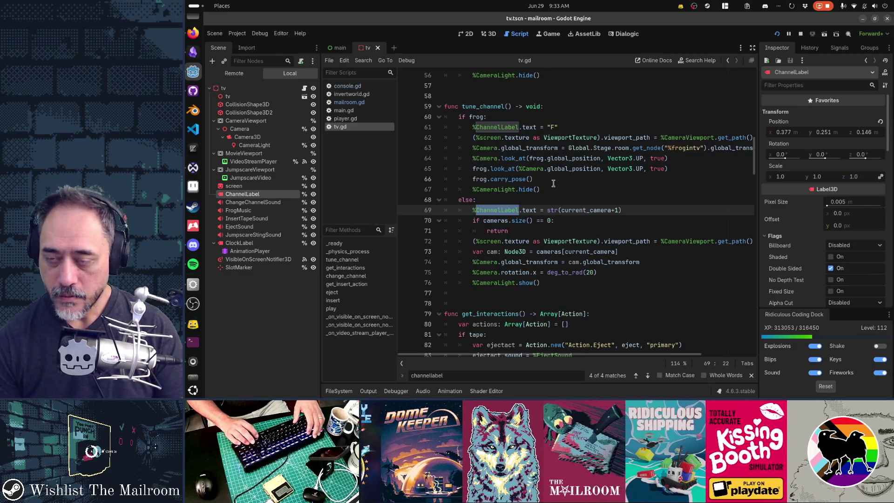
left_click(485, 200)
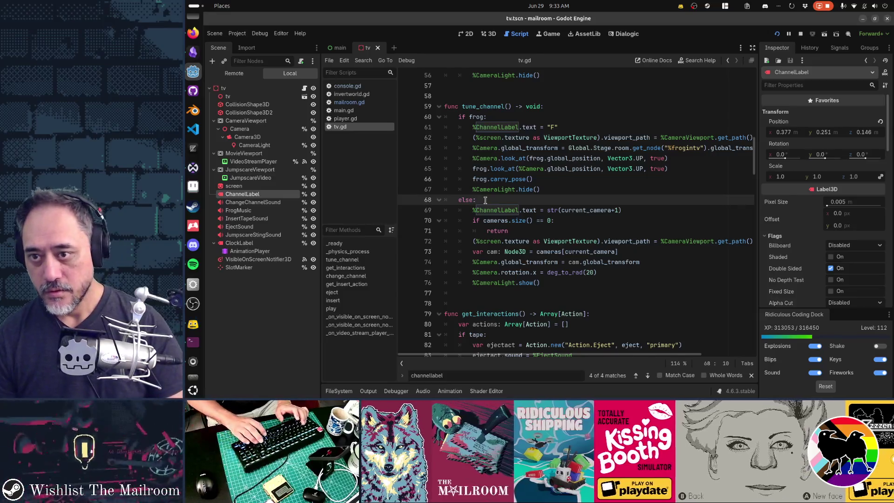
- Add an 'if tape:' branch and wrap the ChannelLabel text line in an else branch
key("Return")
type("if tap")
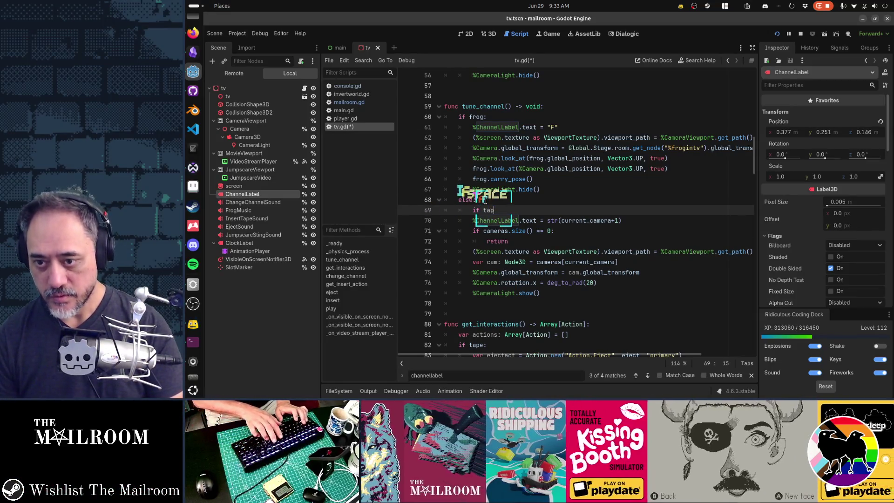
type("e:")
key("Down")
key("Home")
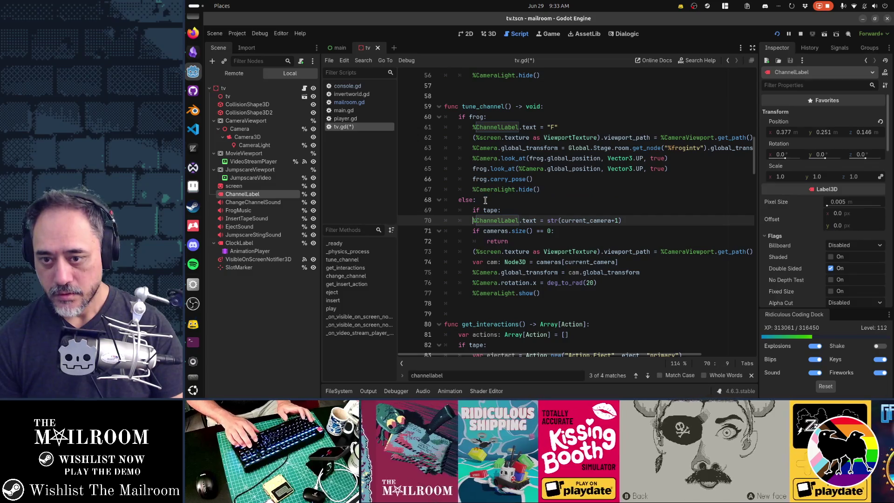
type("else:")
key("Return")
key("Up")
key("Up")
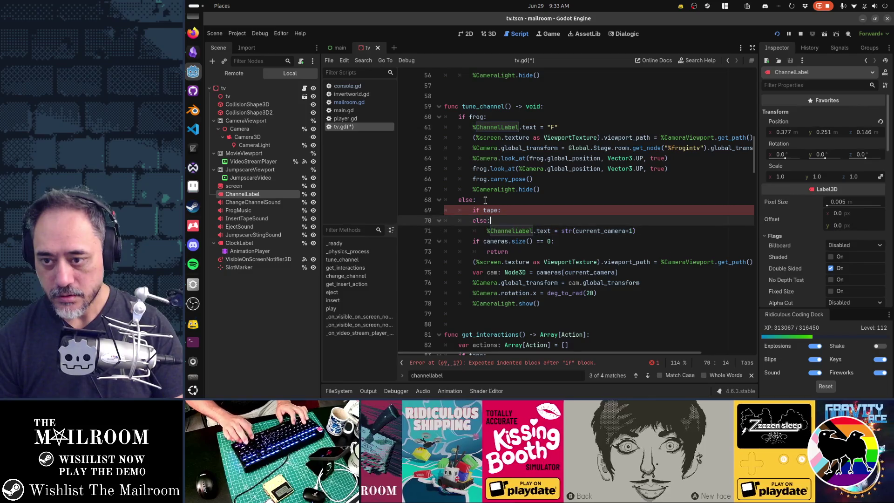
key("End")
key("Return")
- Add %ChannelLabel.hide() under 'if tape:' and %ChannelLabel.show() under else
key("ctrl+v")
type(".t")
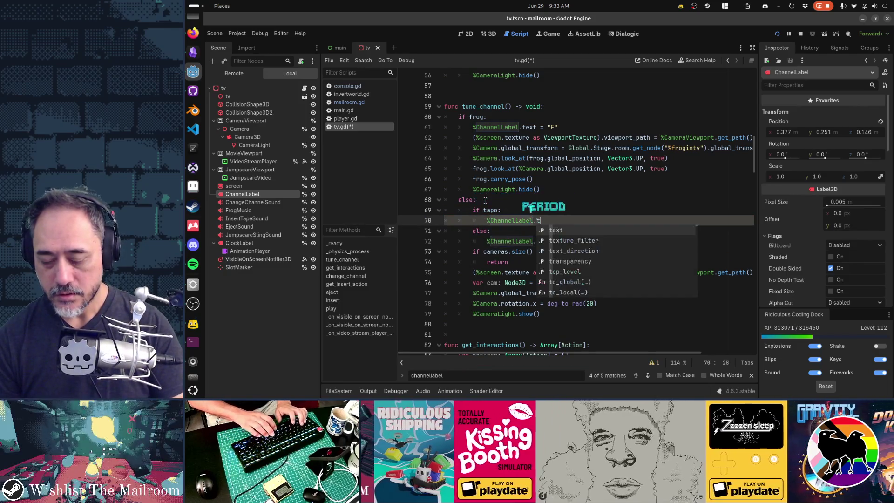
key("BackSpace")
type("hide(")
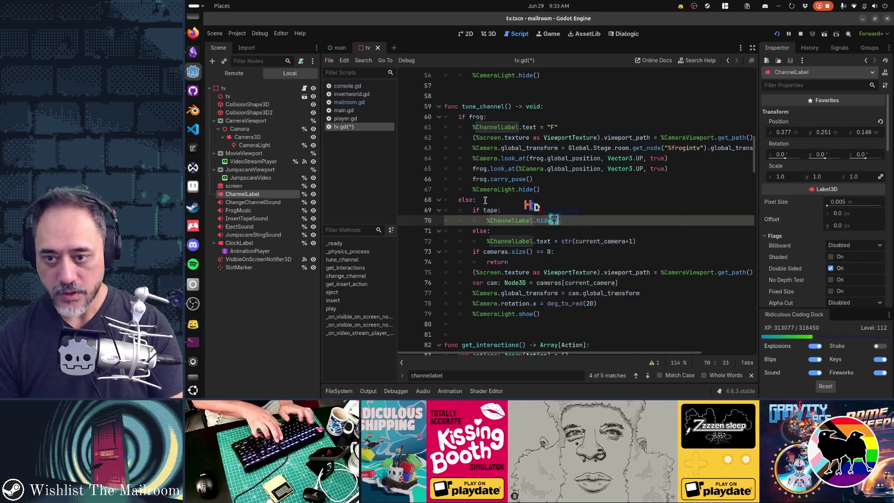
key("ctrl+c")
key("Down")
key("End")
key("Return")
key("ctrl+v")
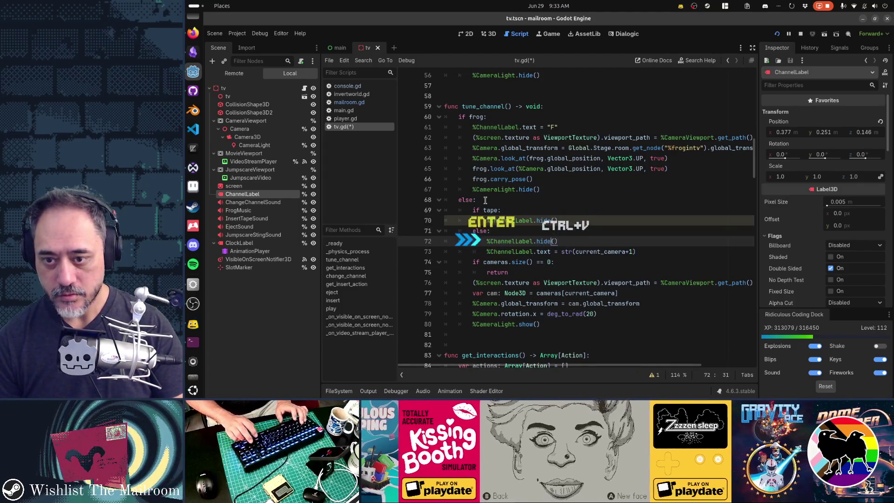
type("s")
key("Up")
key("Up")
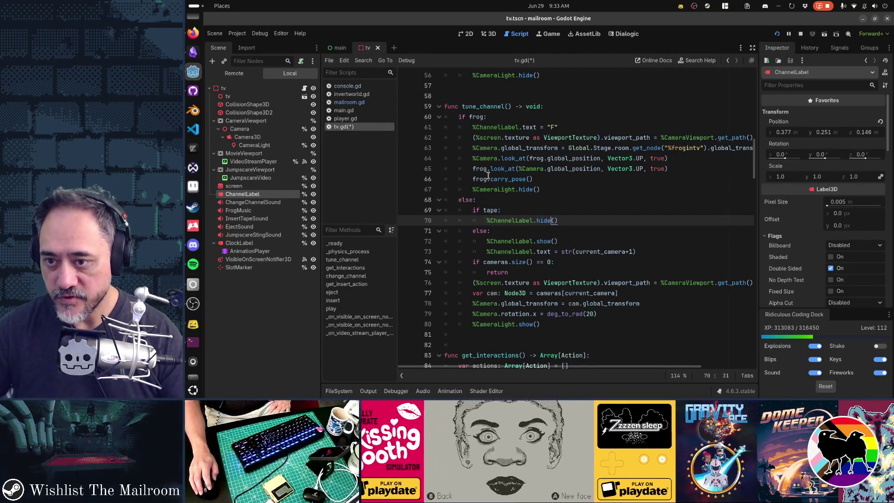
scroll(525, 198, "up", 4)
scroll(525, 198, "up", 3)
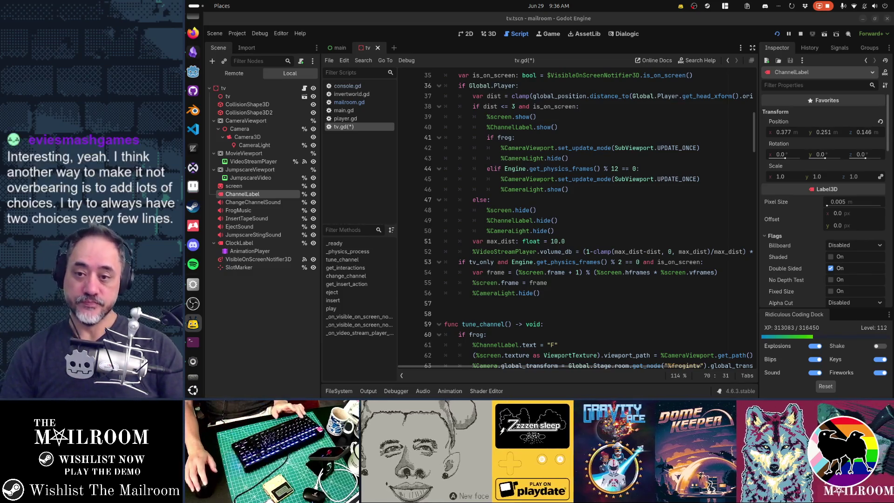
- Move the tape if/else ChannelLabel lines from tune_channel into _physics_process
scroll(497, 253, "down", 5)
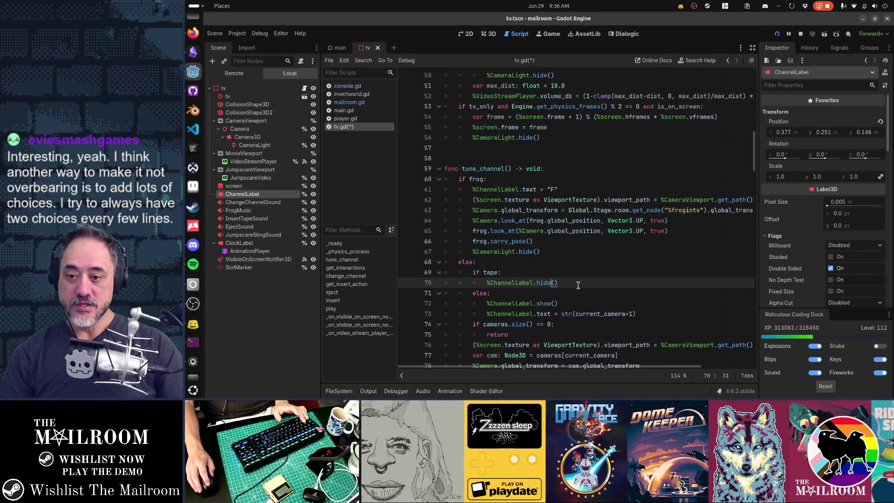
key("Up")
key("Home")
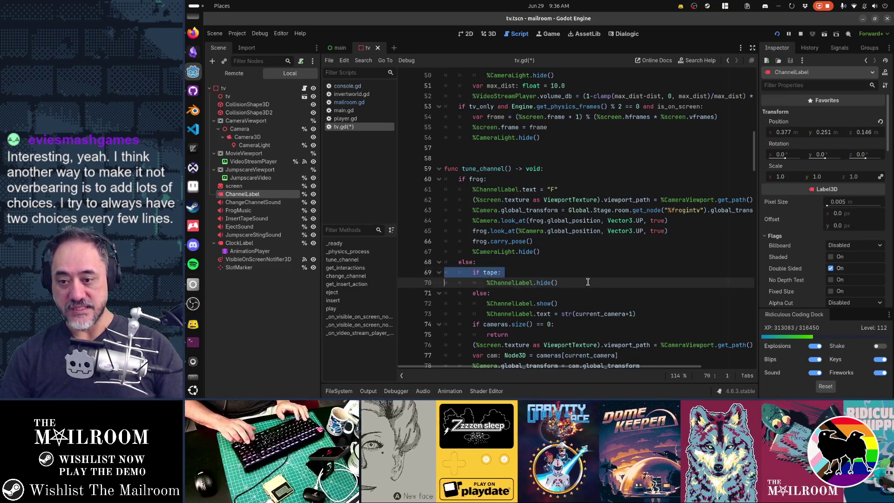
key("shift+Down")
key("shift+Down")
key("shift+Down")
key("ctrl+x")
key("shift+Tab")
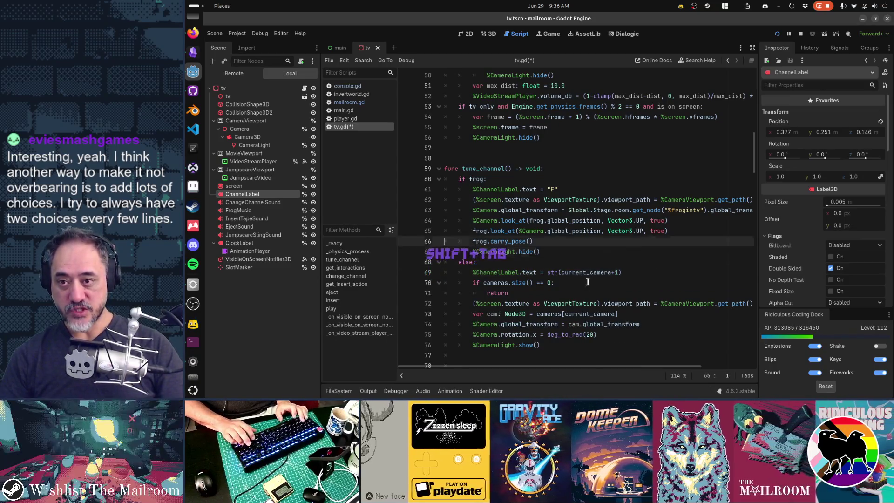
key("Up")
key("Up")
key("Up")
key("Up")
key("Up")
key("Up")
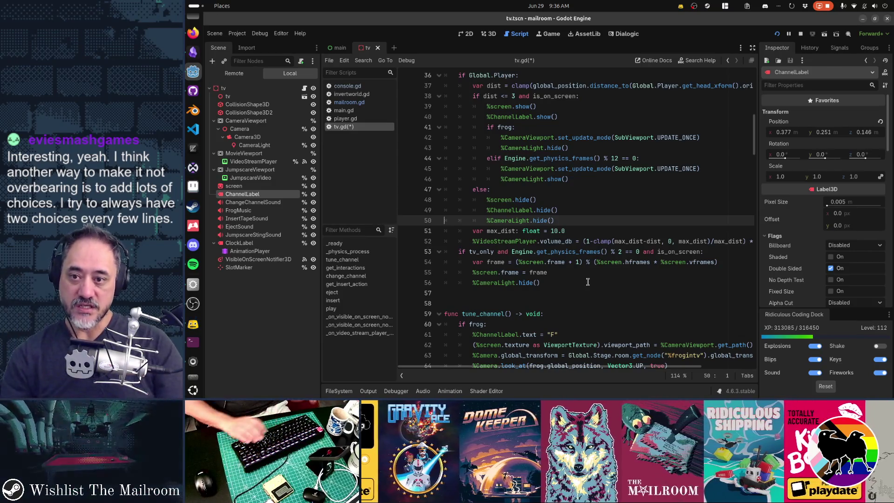
key("Up")
key("Up")
key("Up")
key("ctrl+v")
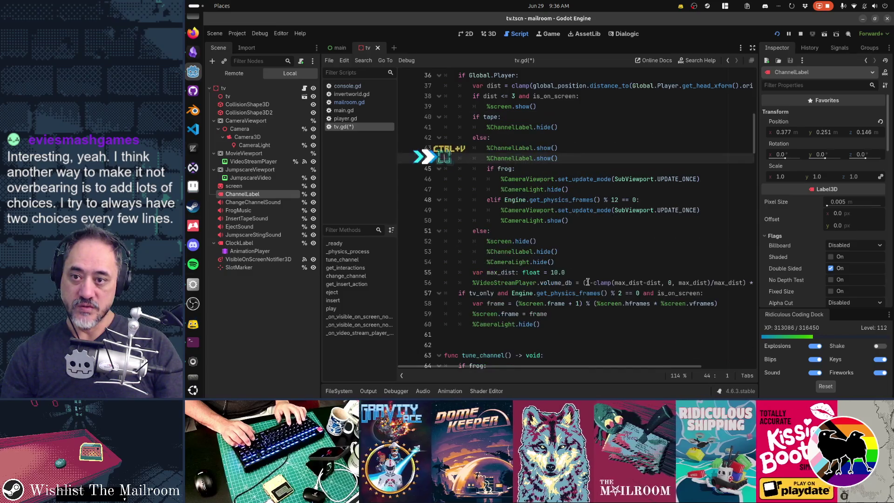
key("shift+Up")
key("shift+Up")
key("shift+Up")
key("Tab")
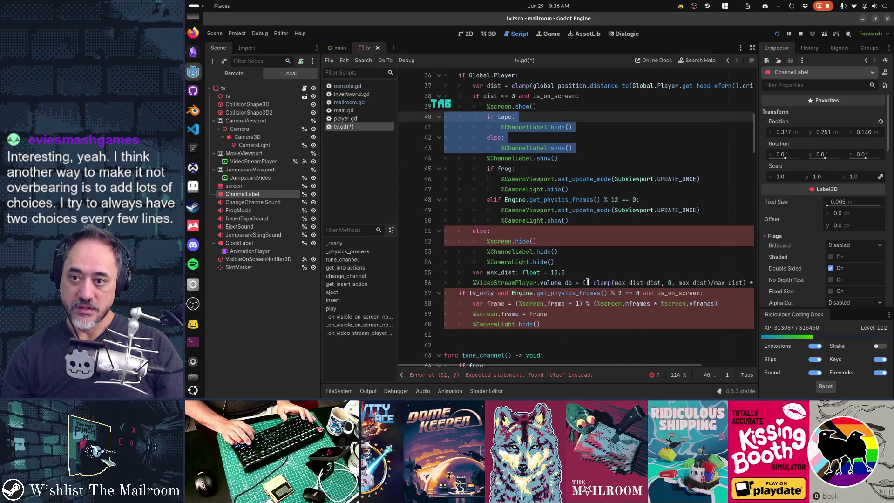
key("Down")
key("Down")
key("Down")
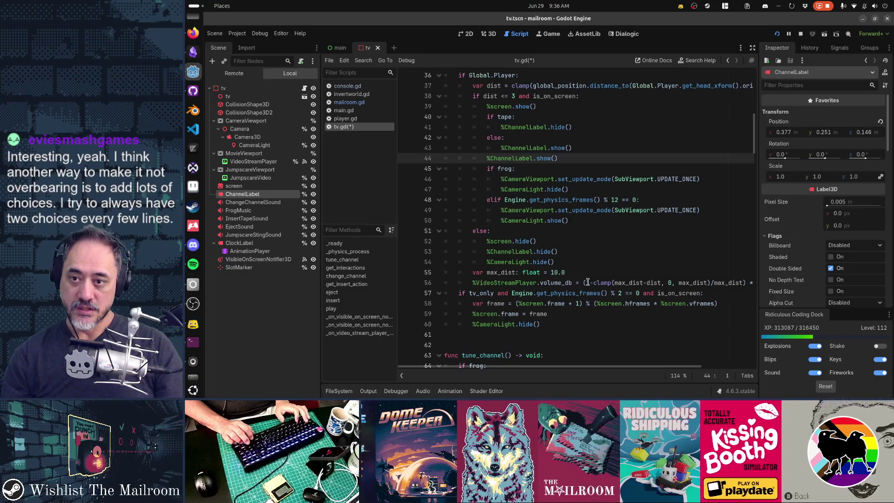
key("Up")
key("Up")
key("Up")
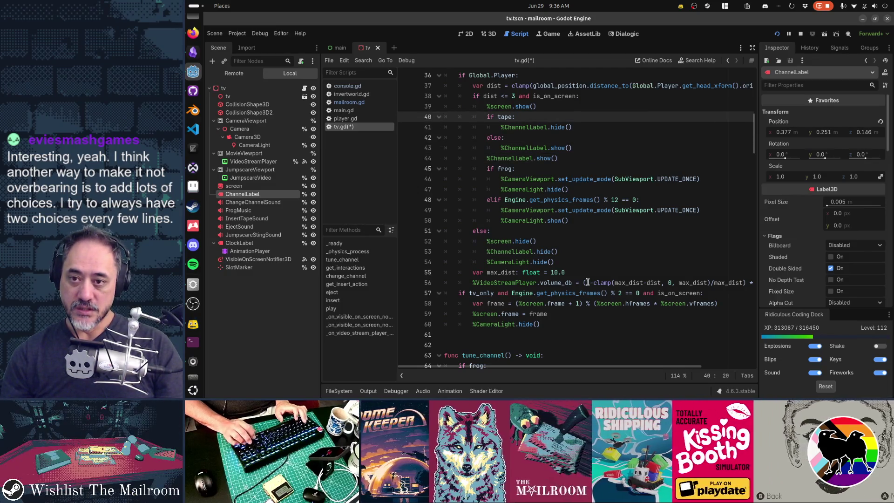
key("Down")
key("Down")
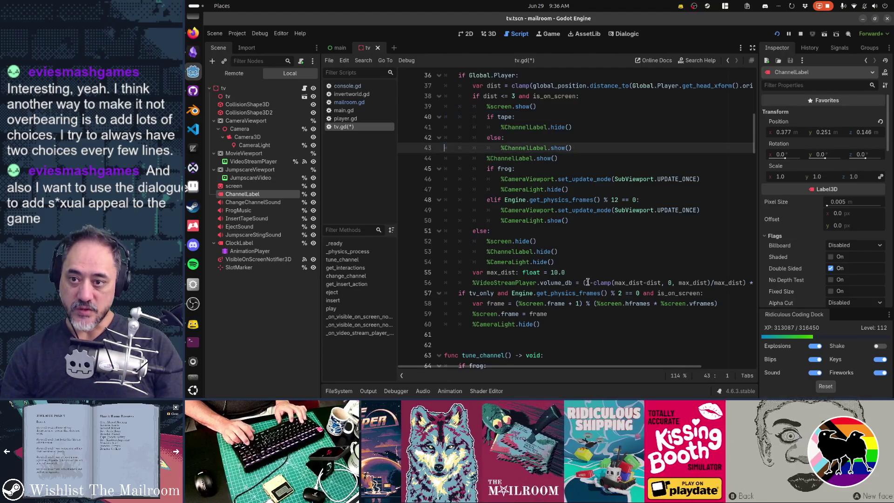
- Duplicate the tape branch and turn the copy into an 'elif frog:' branch
key("ctrl+d")
type("el")
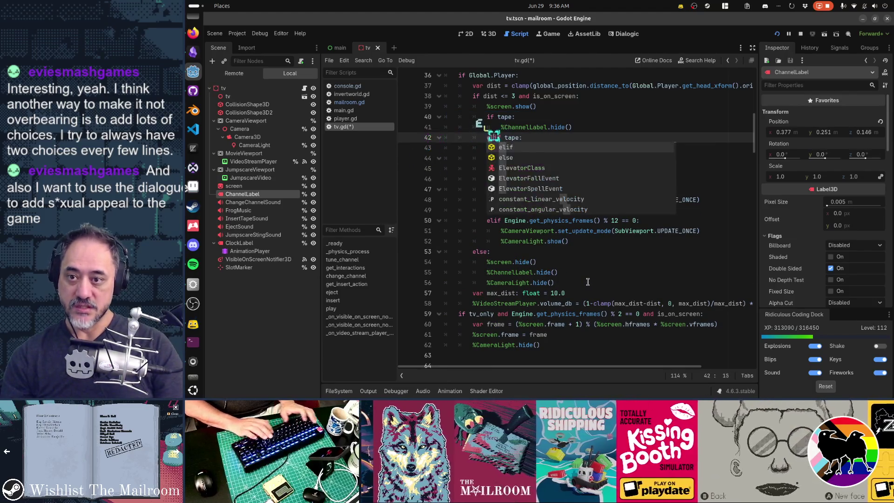
key("ctrl+Right")
key("ctrl+shift+Right")
type("frog")
key("Escape")
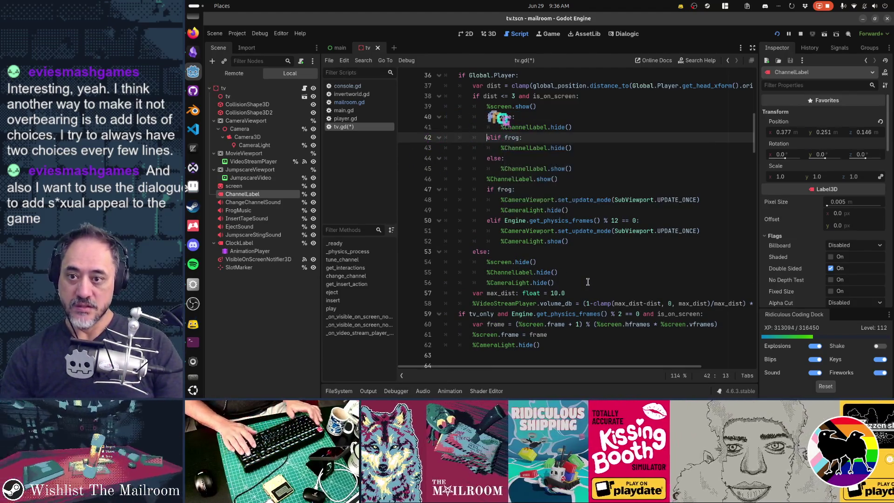
- Remove the unconditional %ChannelLabel.show() line, save tv.gd, and switch to the running game
key("Down")
key("Down")
key("Home")
key("Down")
key("Down")
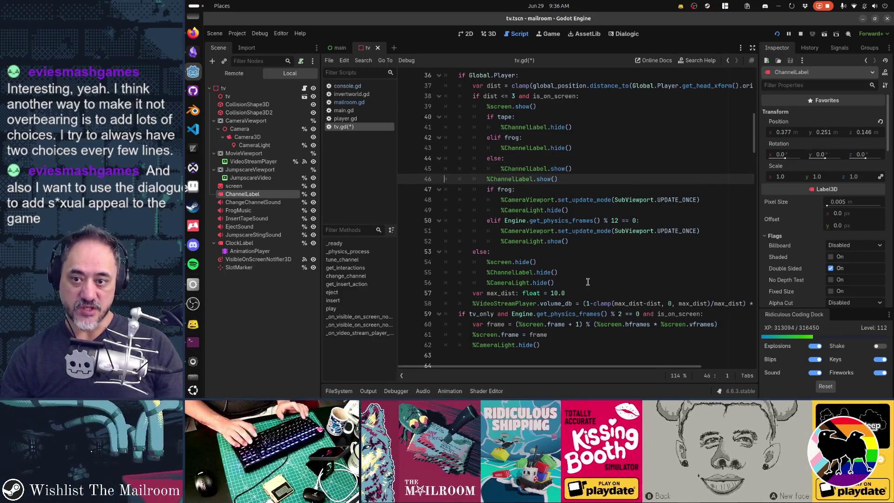
key("ctrl+x")
key("ctrl+s")
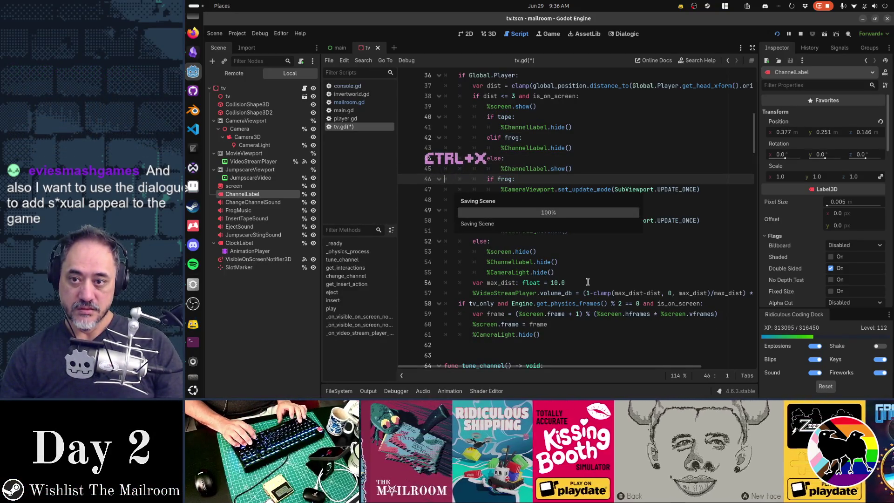
key("Up")
key("Up")
key("Up")
key("Down")
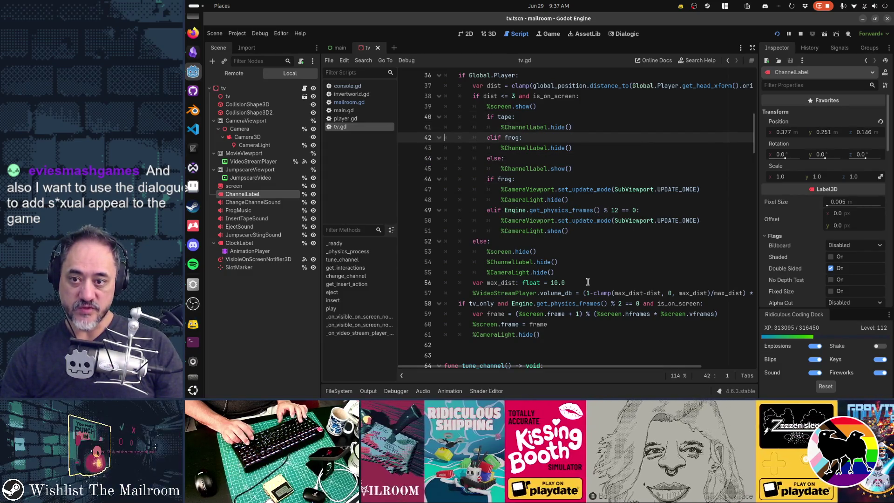
key("Down")
key("Down")
key("Down")
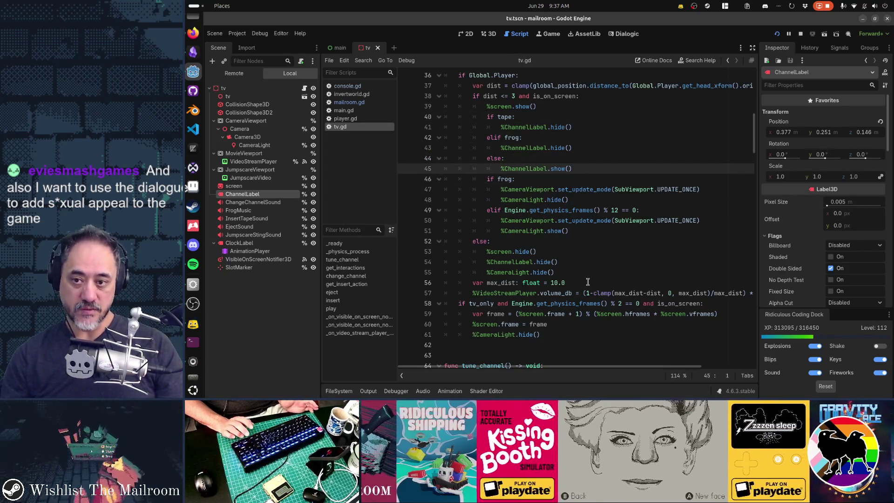
key("Down")
key("Down")
key("Down")
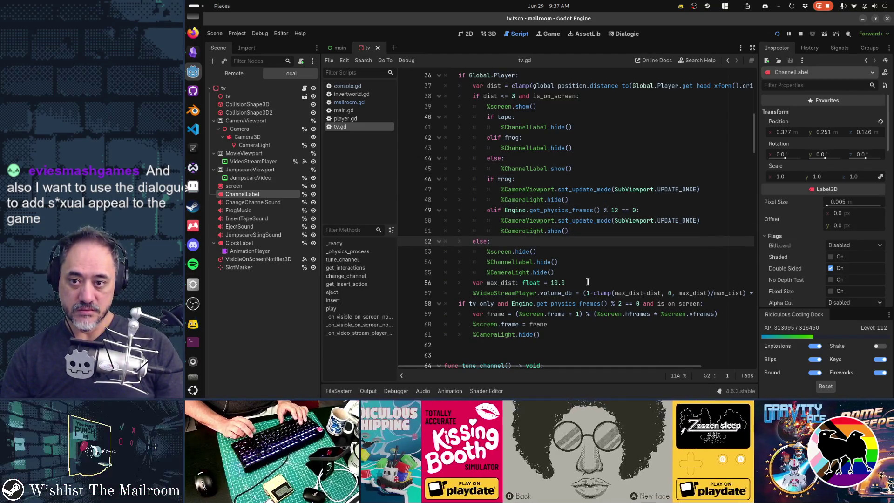
key("Down")
key("Down")
key("Down")
key("End")
key("ctrl+s")
key("alt+Tab")
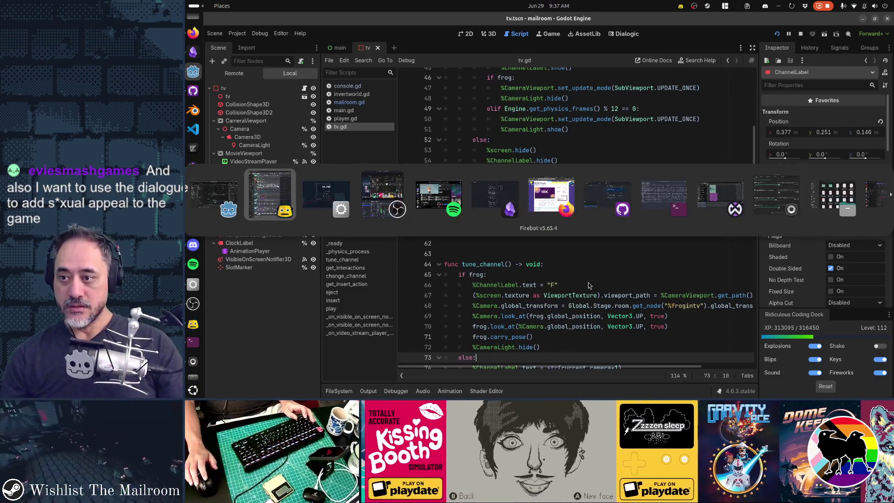
- Resume the game, eject the tape, change the channel, and insert the frog into the VCR
key("Escape")
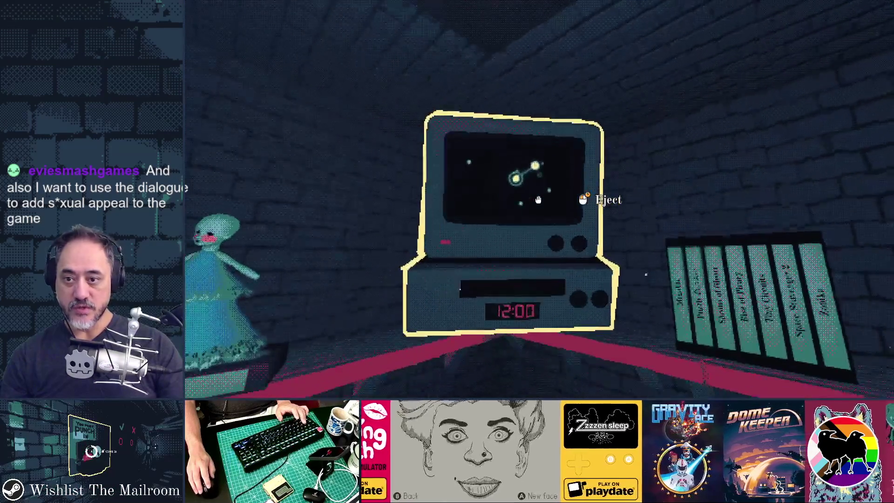
left_click(539, 200)
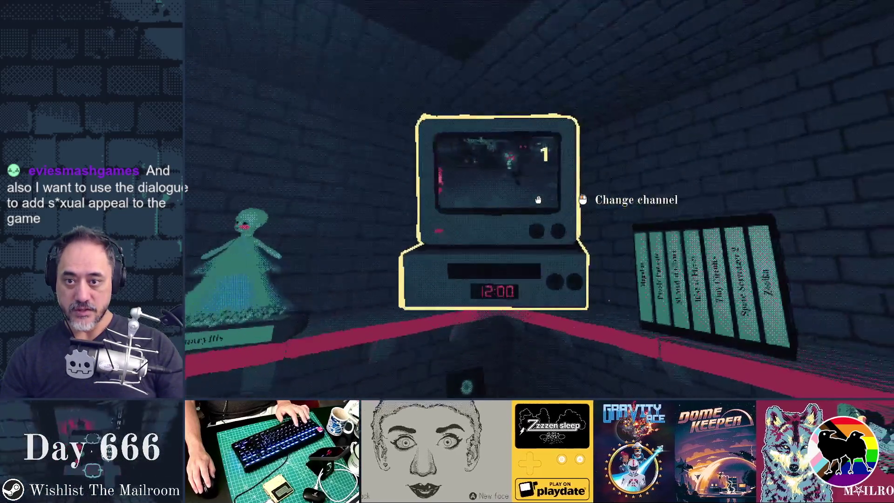
left_click(531, 199)
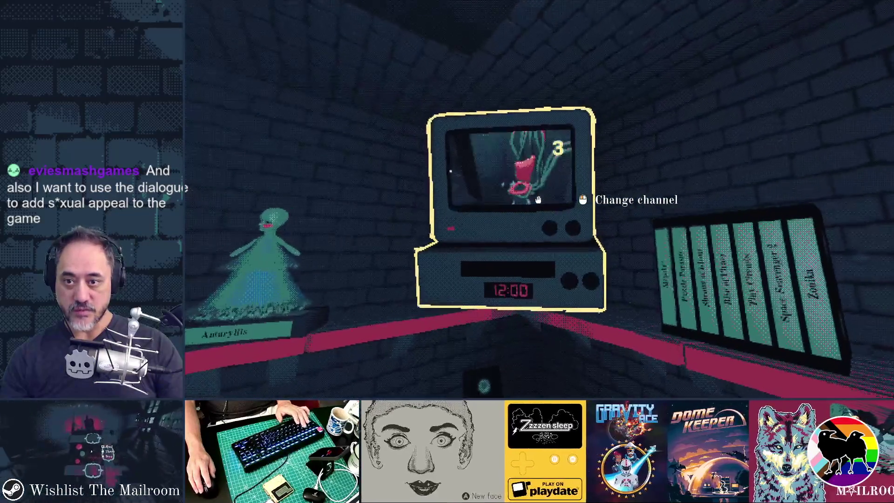
key("grave")
key("grave")
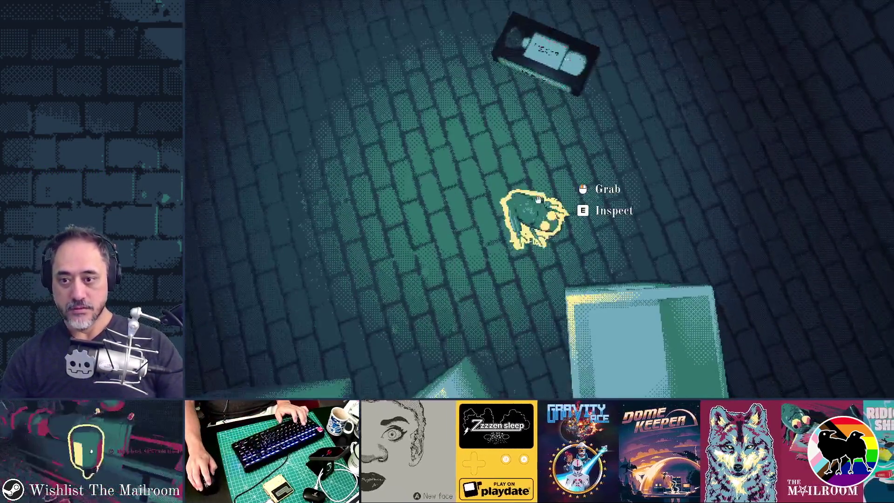
left_click(538, 200)
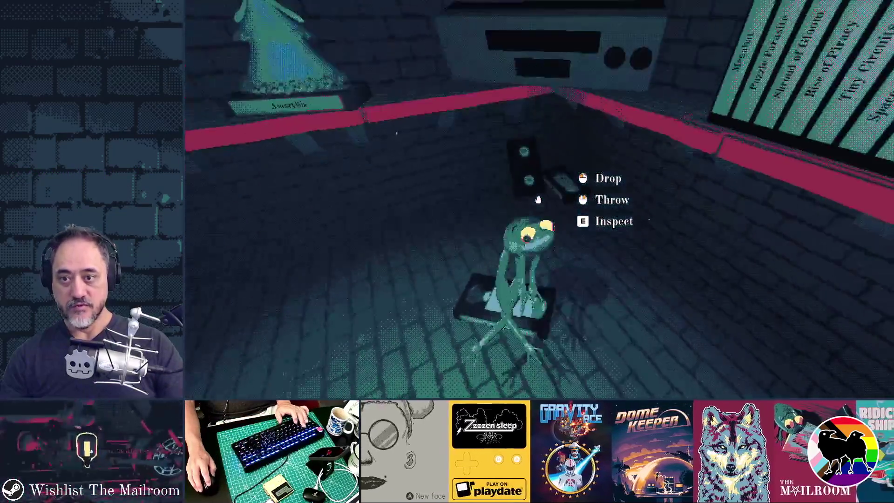
left_click(538, 201)
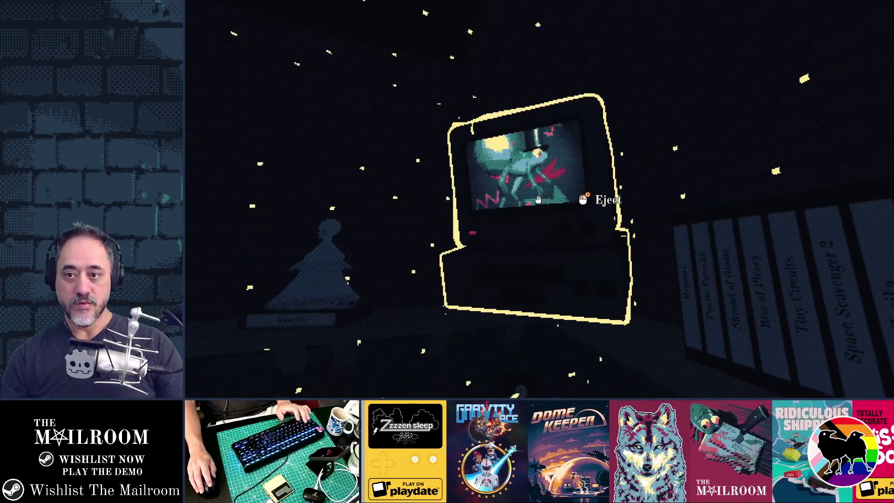
key("alt+Tab")
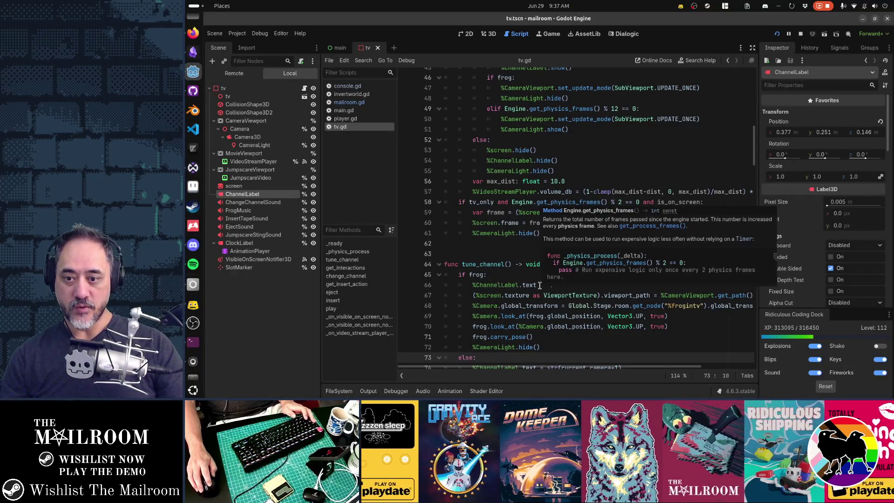
- Make the 'elif frog:' branch in tv.gd call show() instead of hide()
left_click(540, 285)
key("Up")
key("Up")
key("Up")
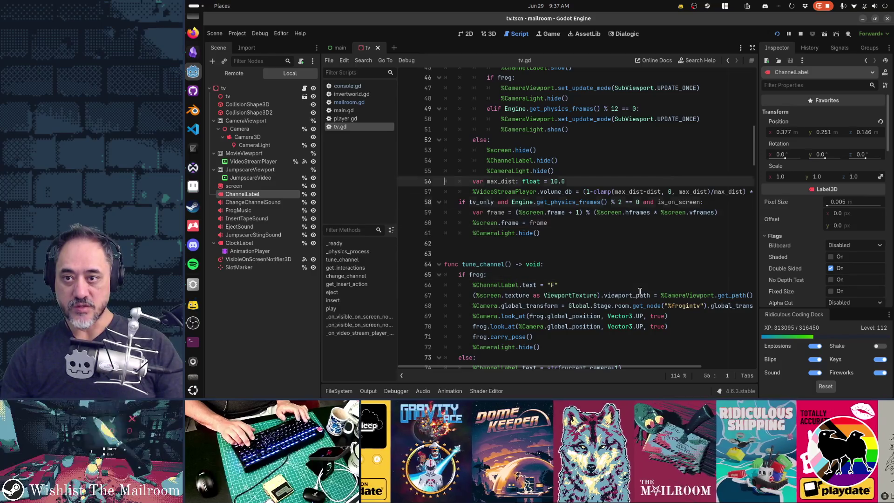
key("Up")
key("Up")
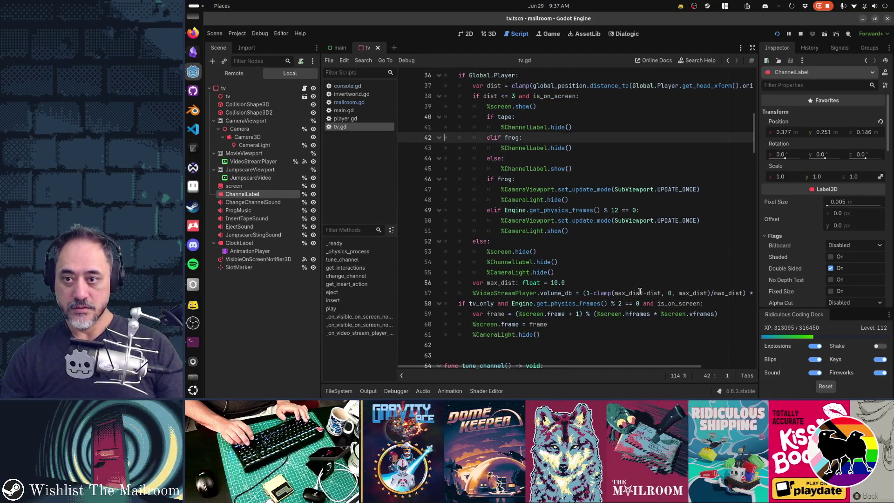
key("Down")
key("End")
key("Left")
key("Left")
key("ctrl+shift+Left")
type("show")
- Back in the game, eject the tape, reinsert the cartridge, and switch the TV to channel 4
key("alt+Tab")
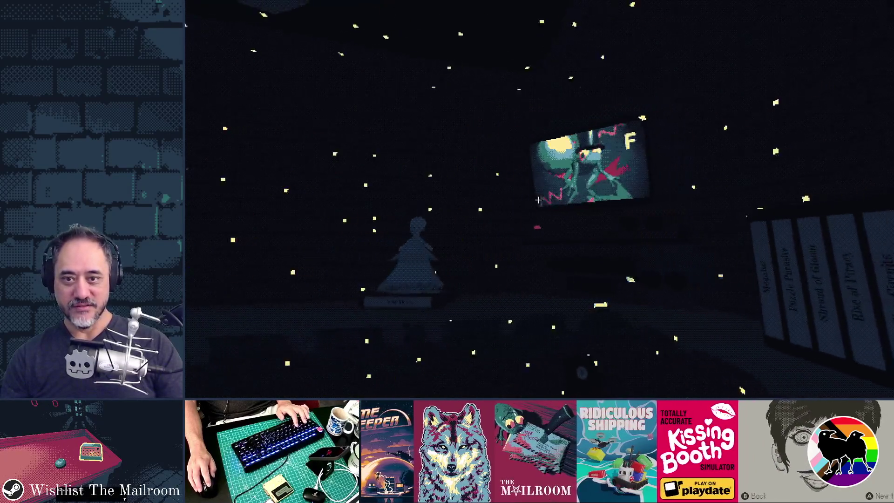
left_click(538, 200)
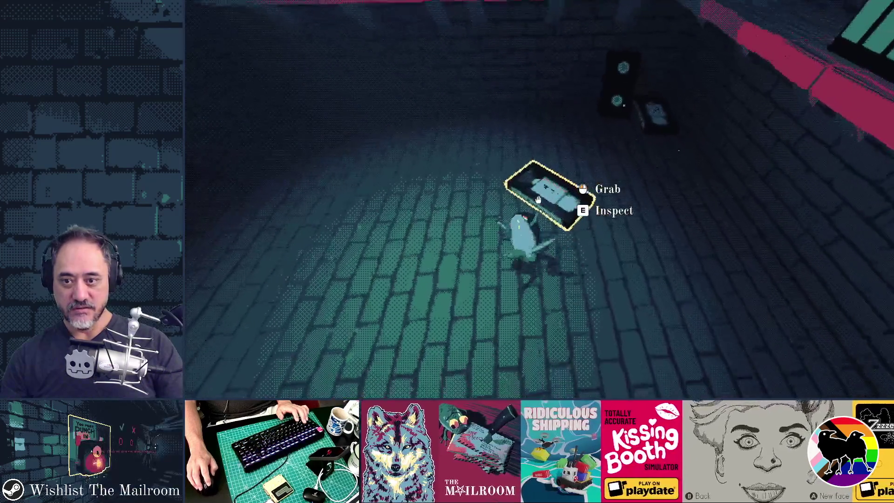
left_click(538, 200)
left_click(538, 200)
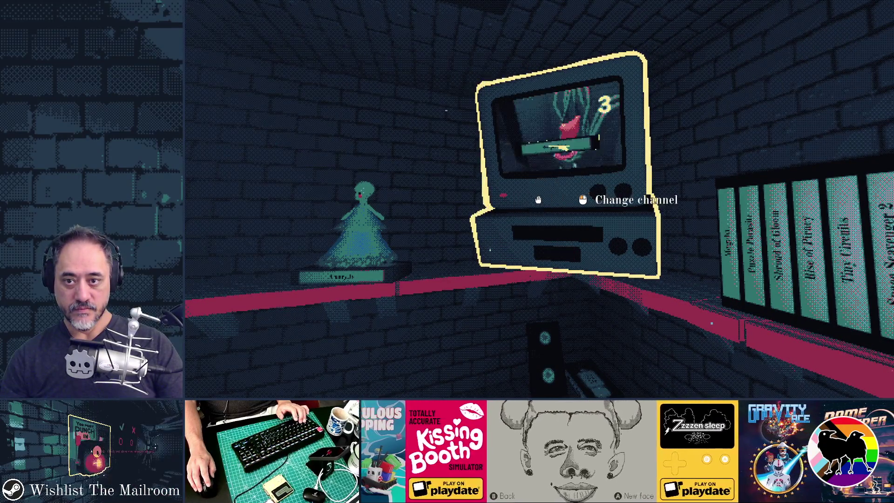
key("w")
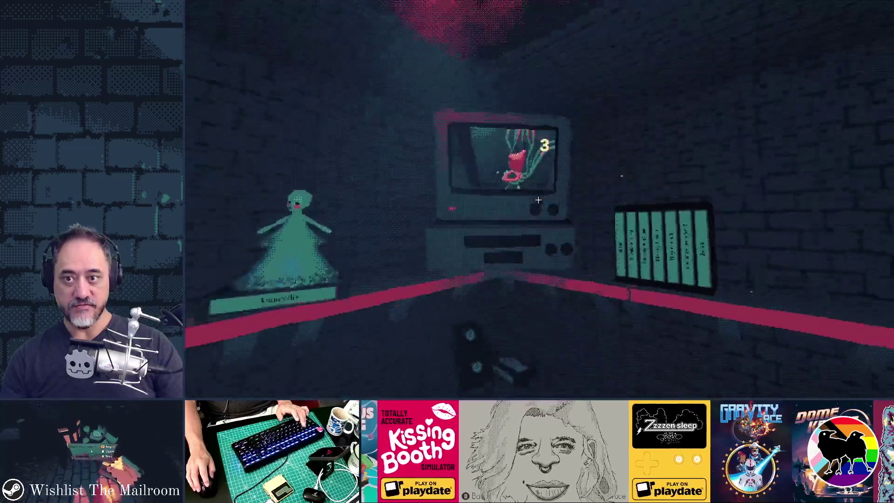
left_click(538, 200)
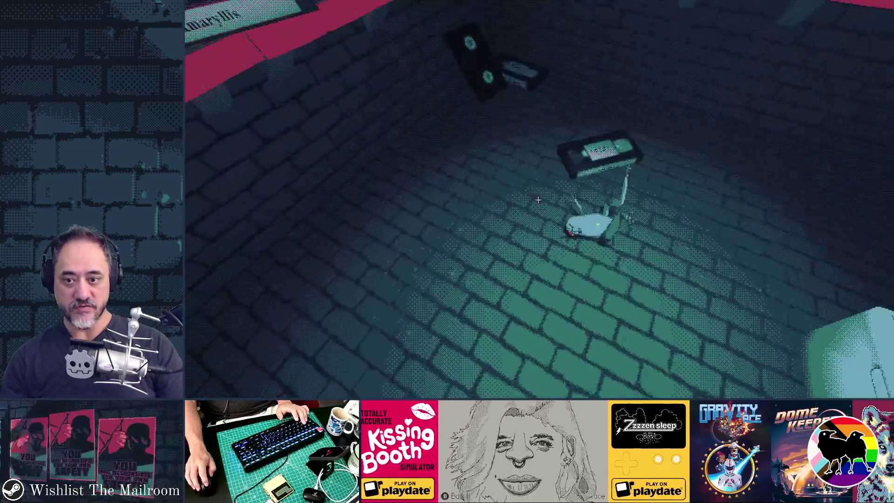
- Swap the frog and the tape in and out of the VCR to check the channel label
left_click(538, 199)
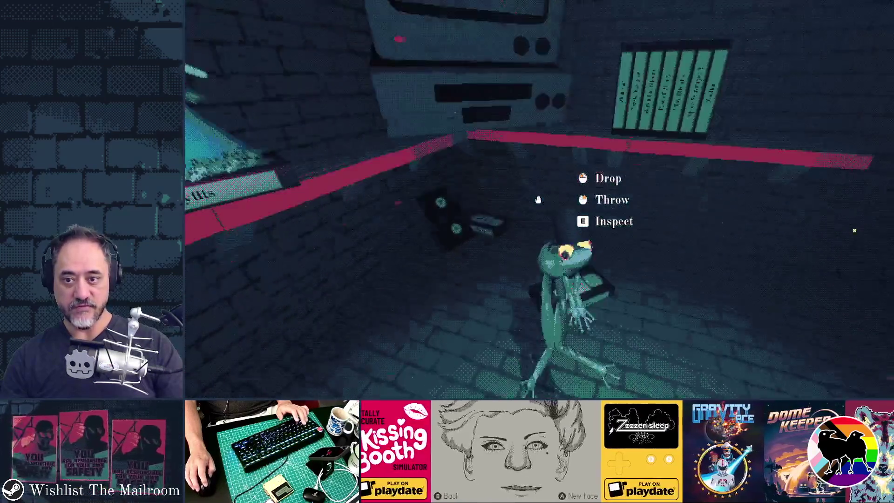
left_click(539, 200)
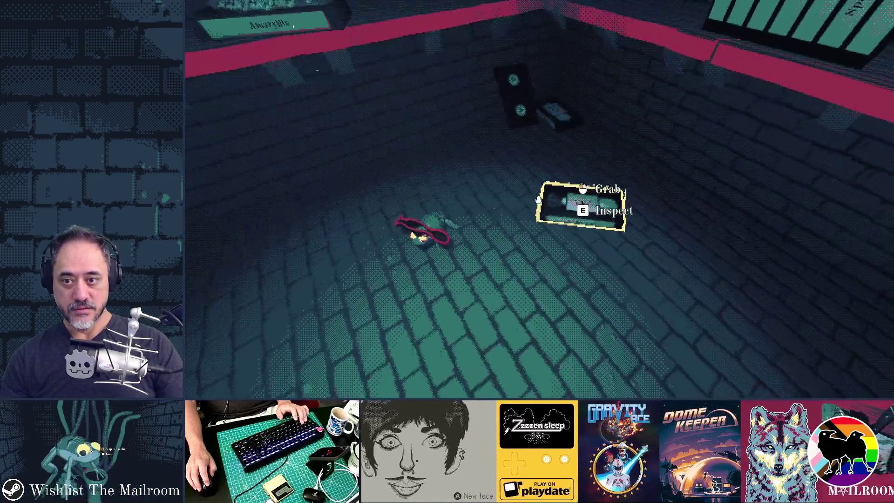
left_click(539, 200)
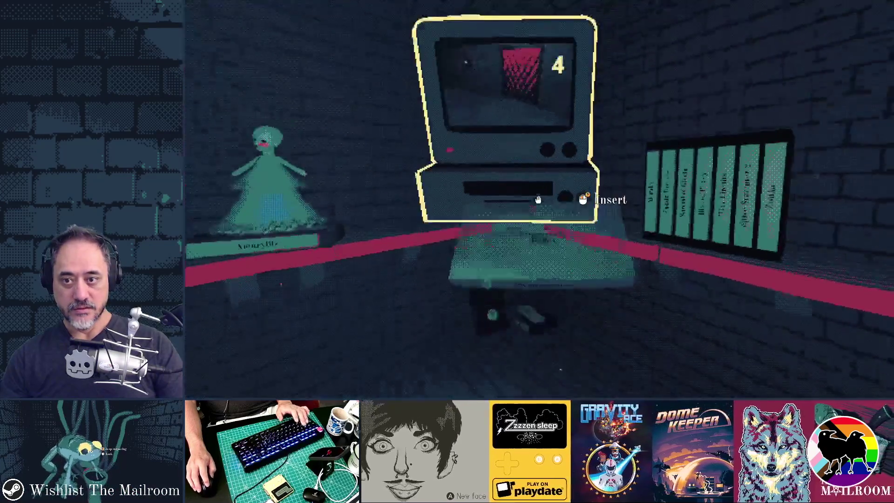
left_click(538, 200)
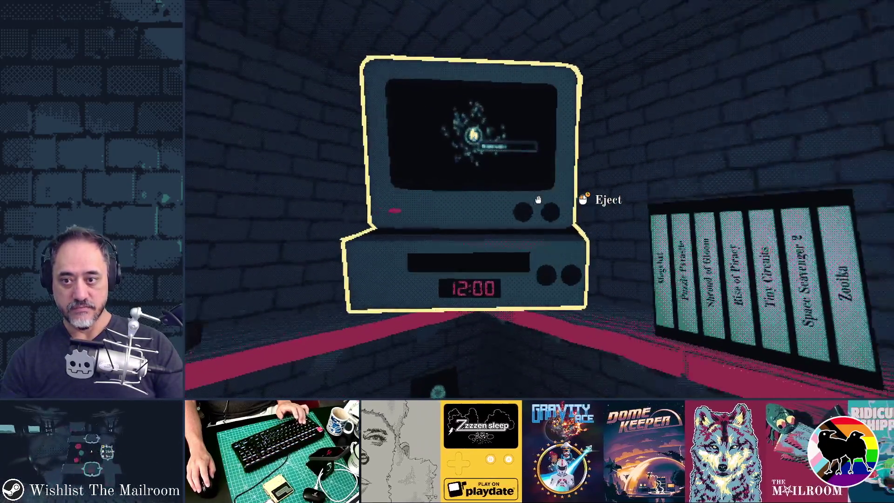
left_click(538, 200)
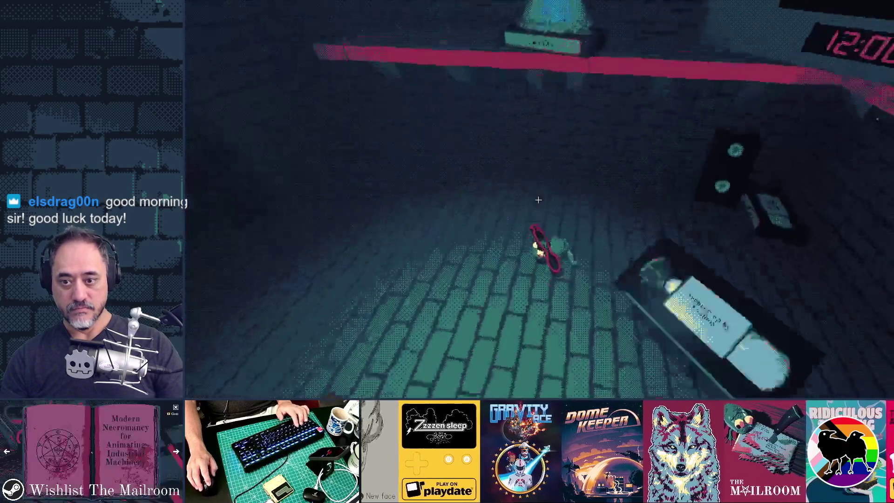
left_click(538, 199)
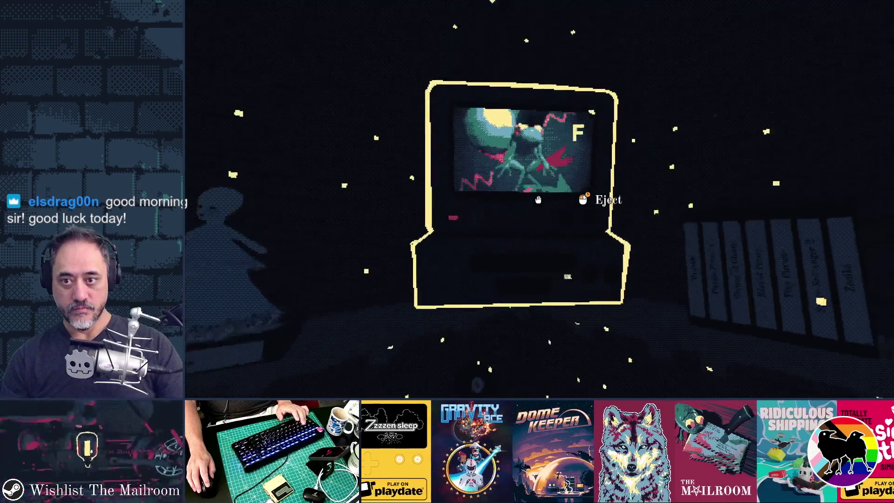
left_click(539, 200)
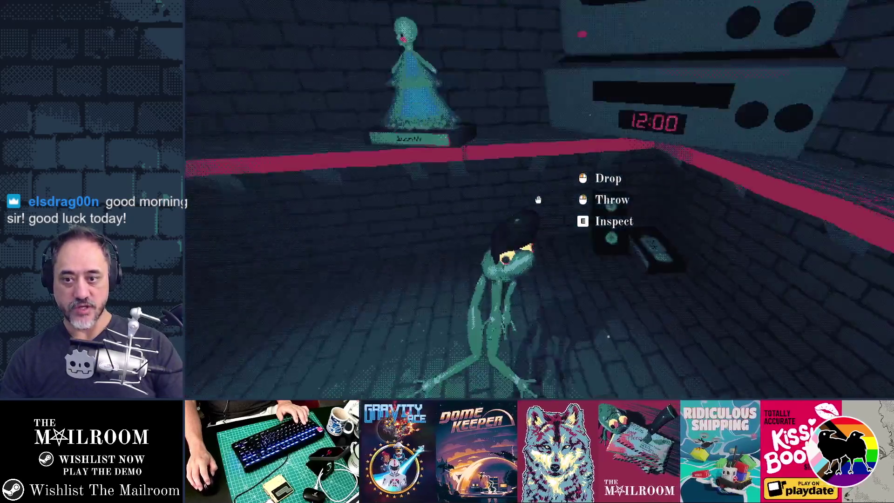
left_click(539, 199)
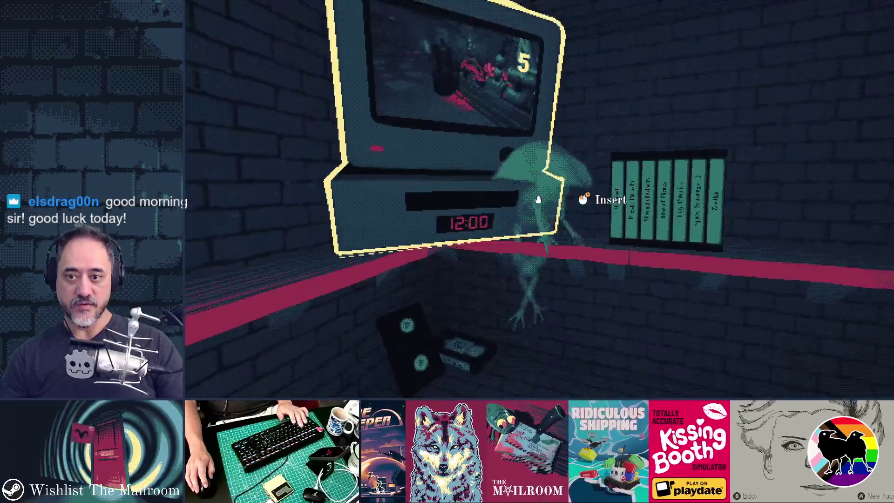
- Inspect the frog, then insert it and the tape from the floor into the VCR
left_click(538, 200)
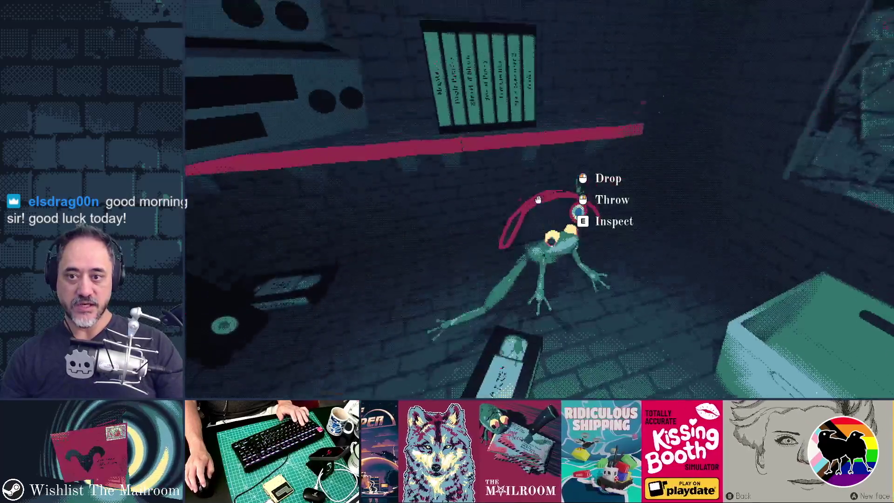
key("e")
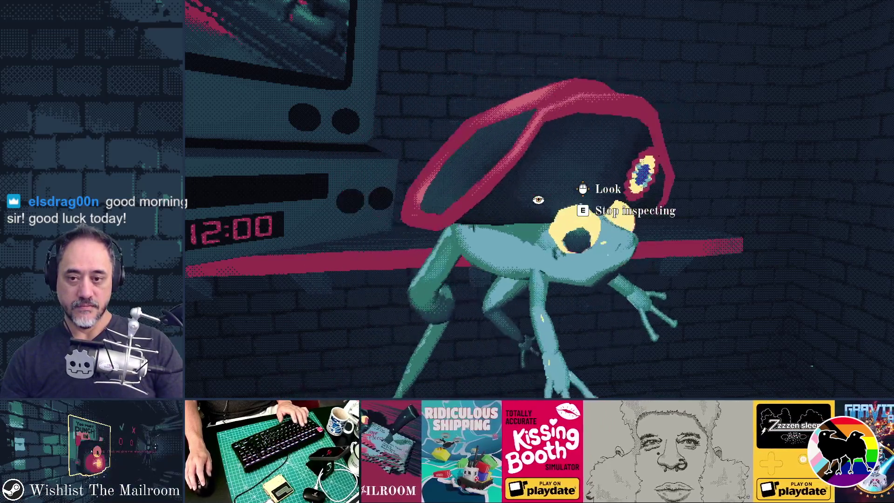
key("e")
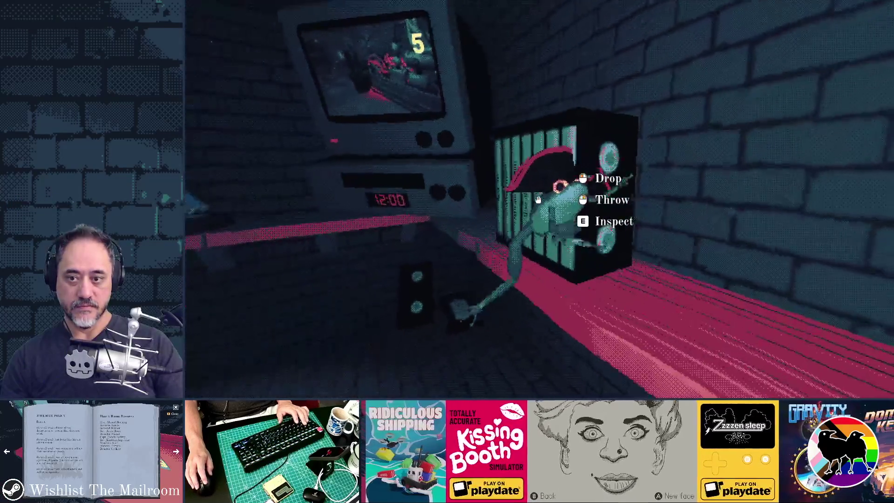
left_click(539, 200)
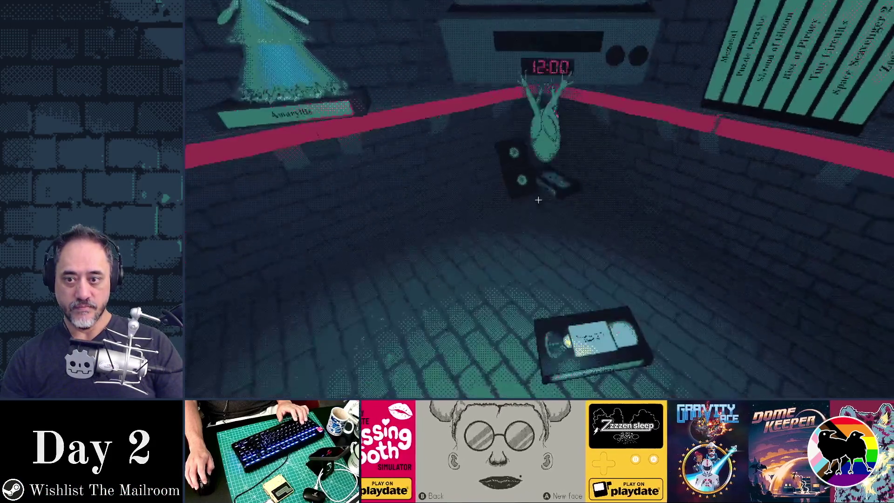
left_click(539, 200)
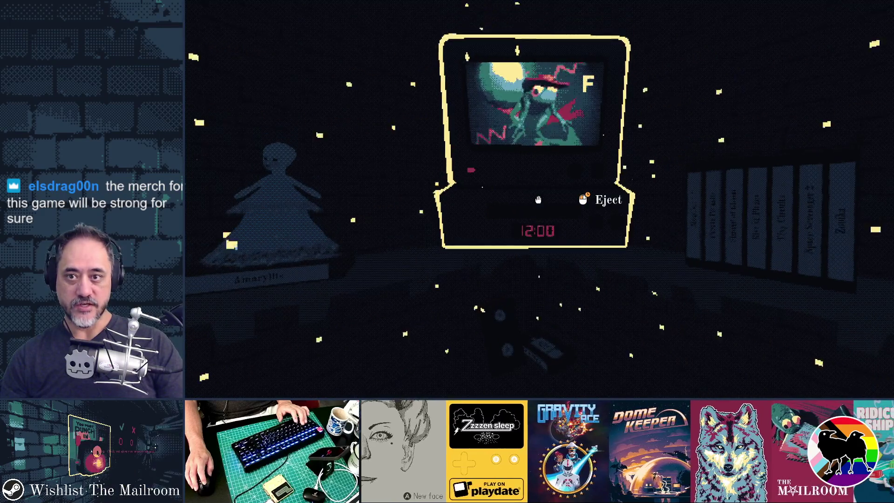
left_click_drag(539, 200, 538, 200)
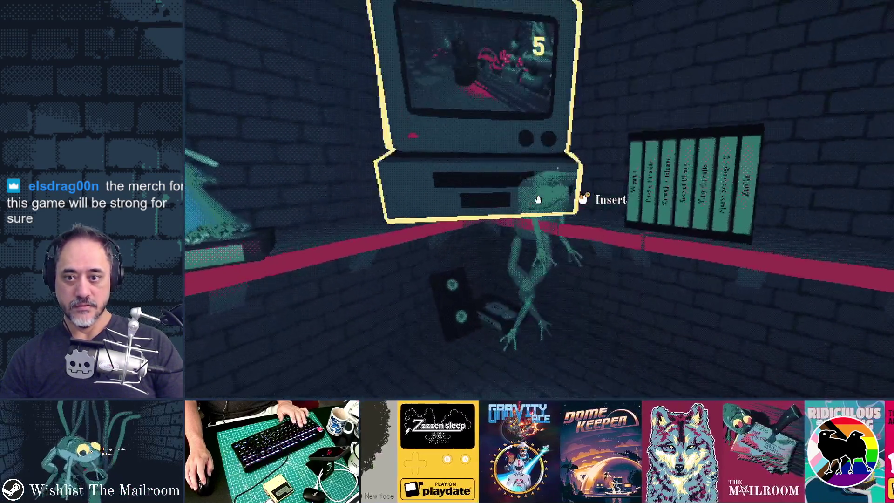
- Pick the frog back up and rotate it to inspect it from other sides
left_click(538, 200)
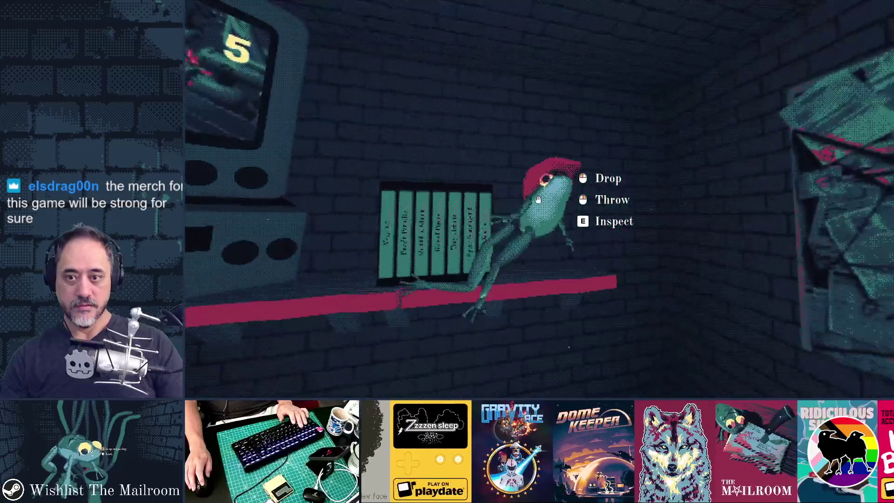
key("e")
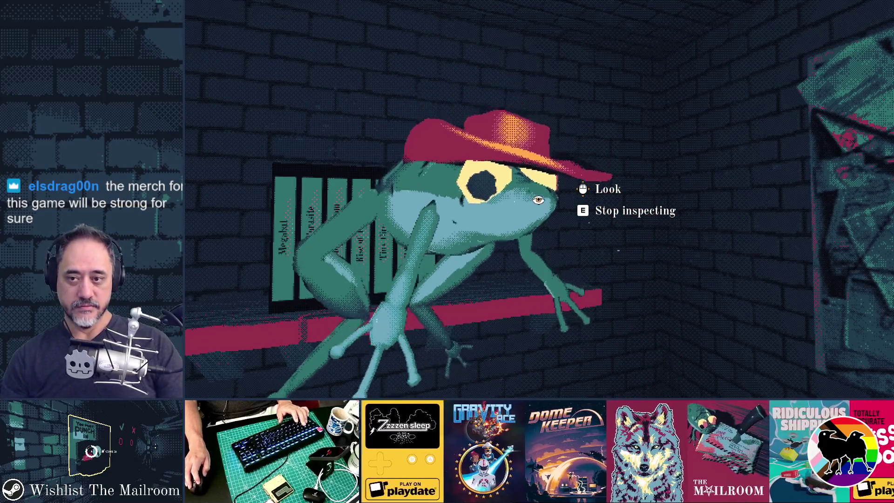
left_click_drag(538, 199, 539, 200)
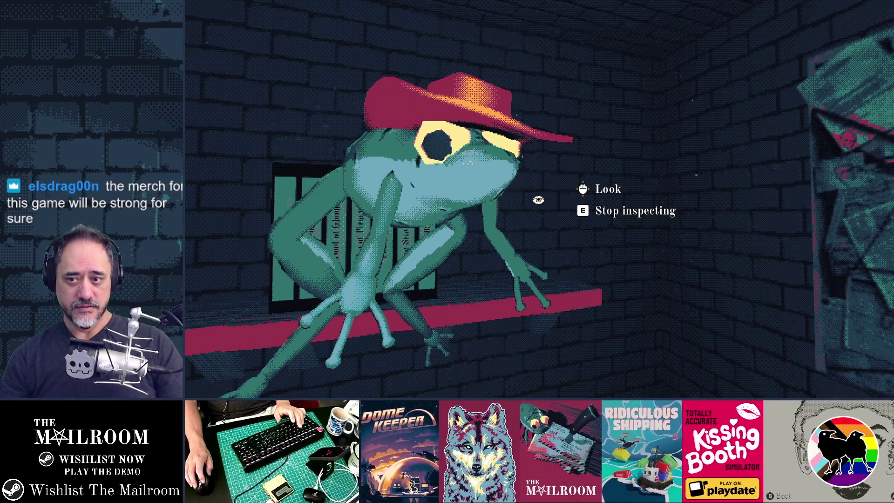
left_click_drag(538, 199, 538, 200)
key("e")
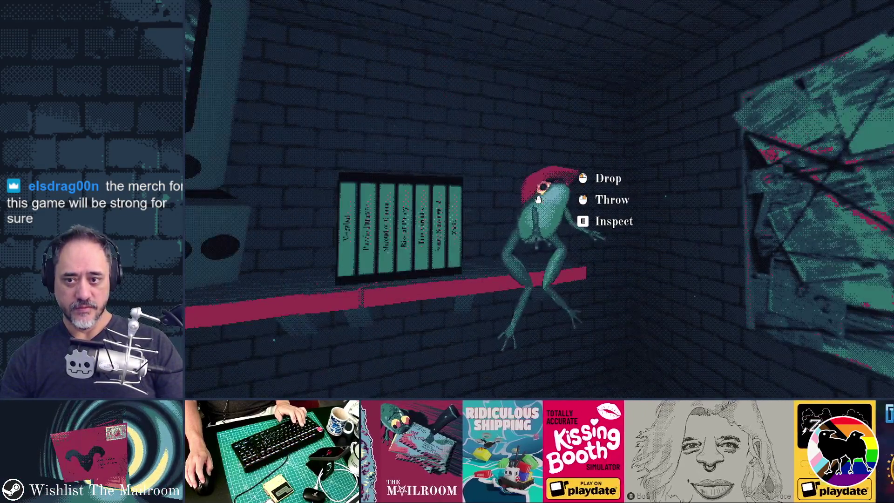
- Drop the frog on the bookshelf, walk through the tunnel door, and stop the game with F8
key("w")
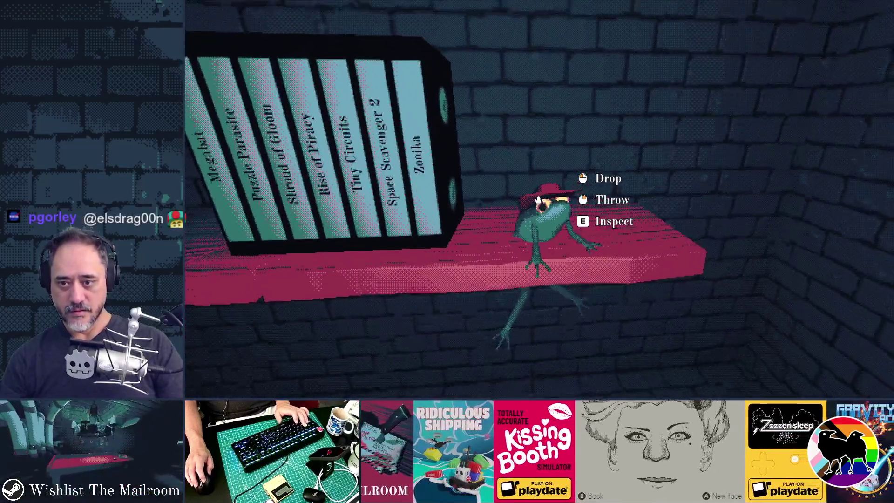
left_click(538, 200)
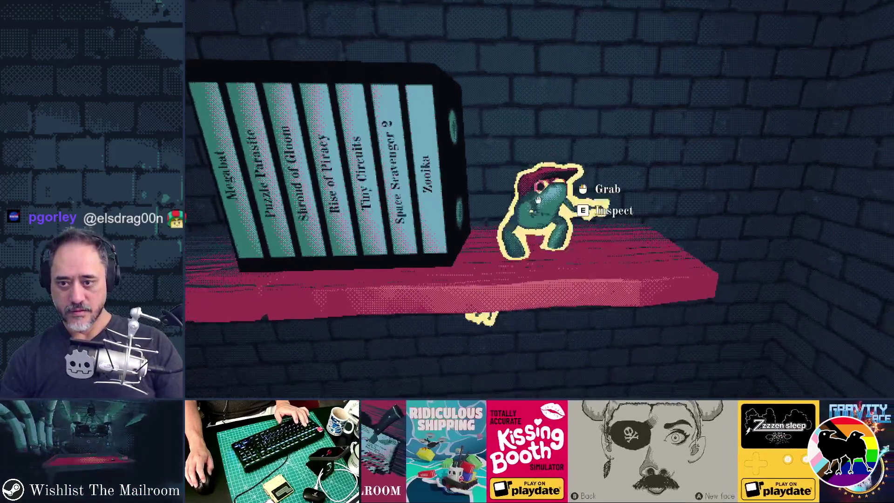
key("w")
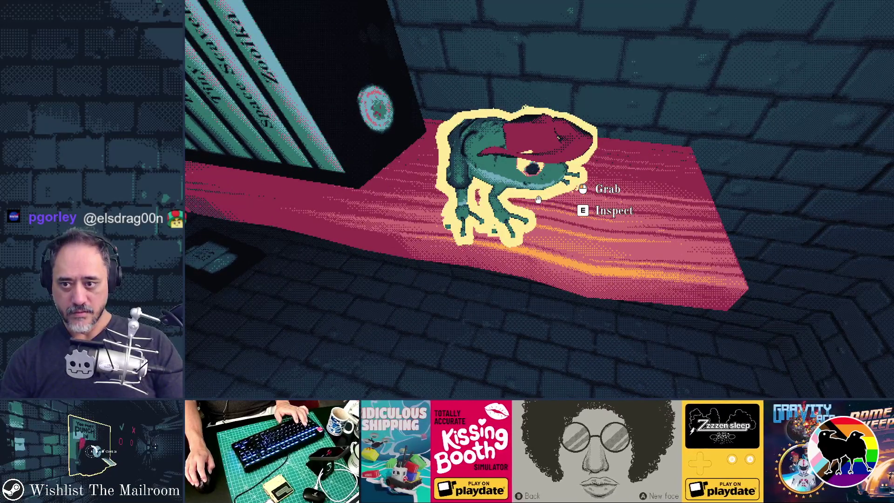
key("s")
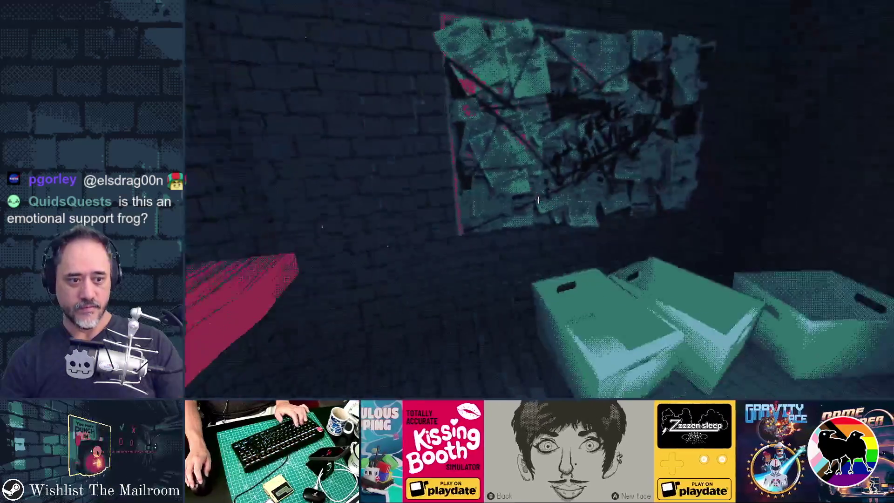
key("w")
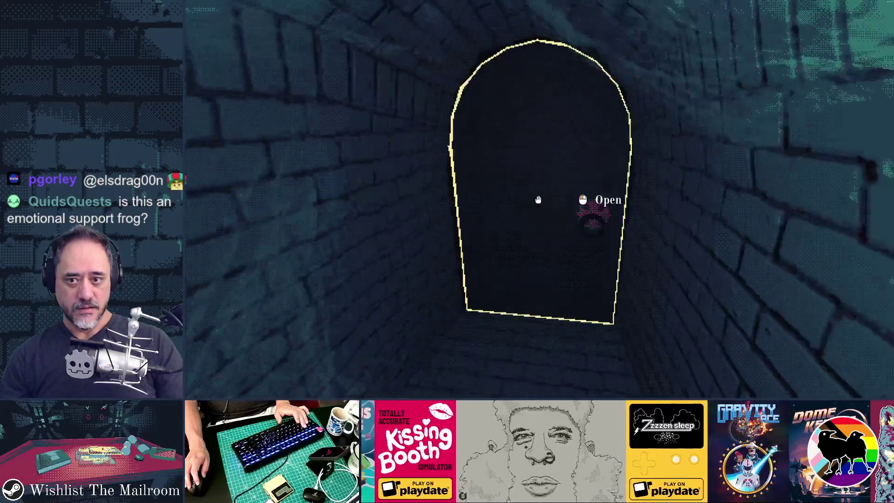
left_click(539, 200)
key("s")
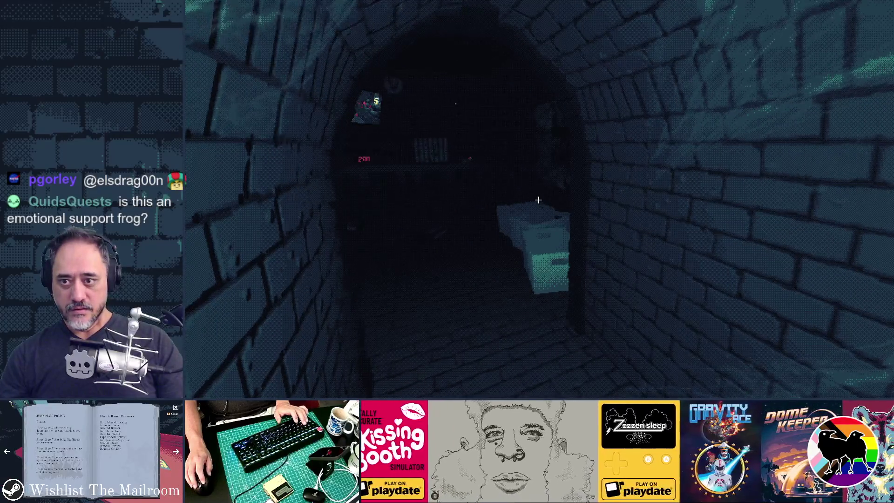
key("w")
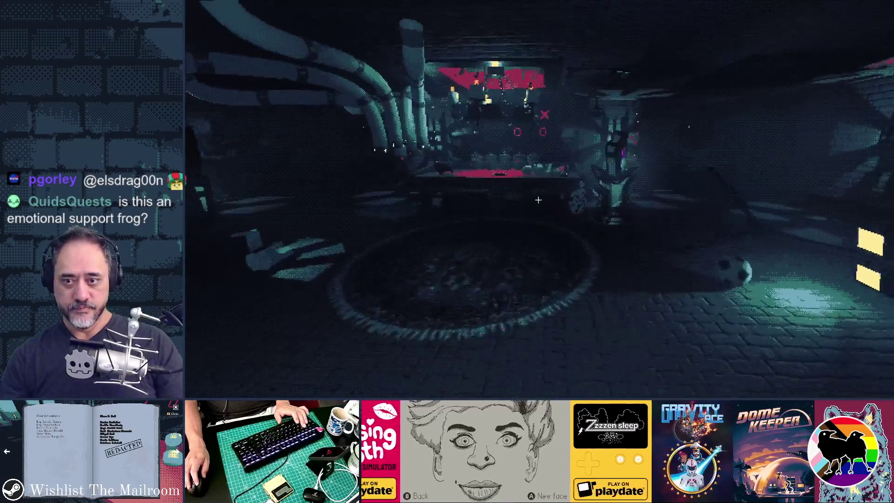
key("F8")
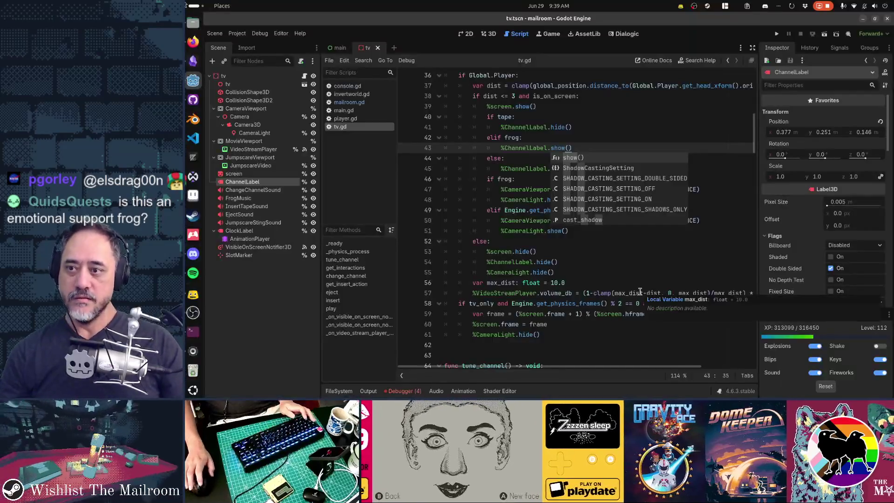
- Switch from Godot to GitHub Desktop, where tv.gd is the single pending change
key("alt+Tab")
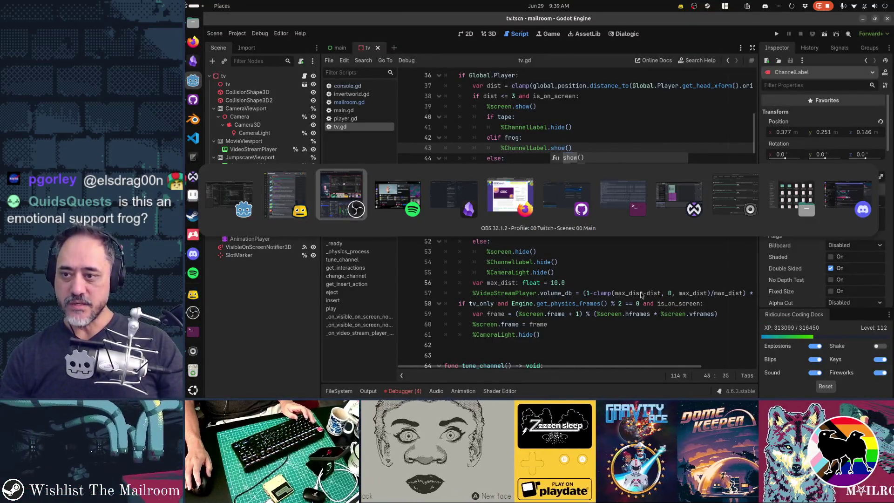
key("alt+Tab")
key("alt+Tab")
key("alt+Tab")
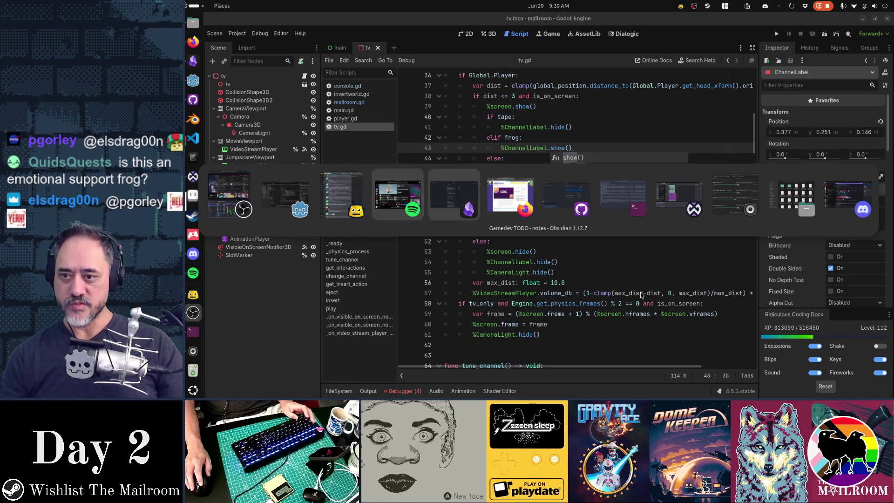
key("alt+Tab")
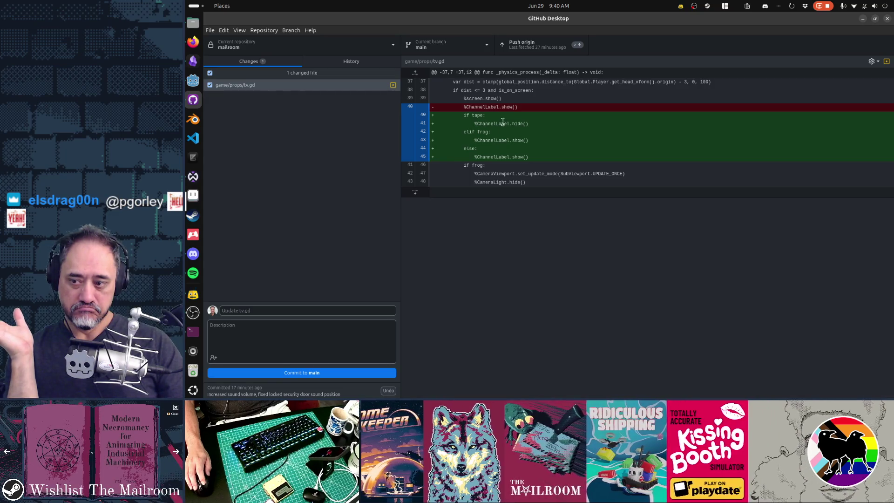
- Enter the summary 'Hide tv label when playing tape' and commit tv.gd to main
left_click(302, 309)
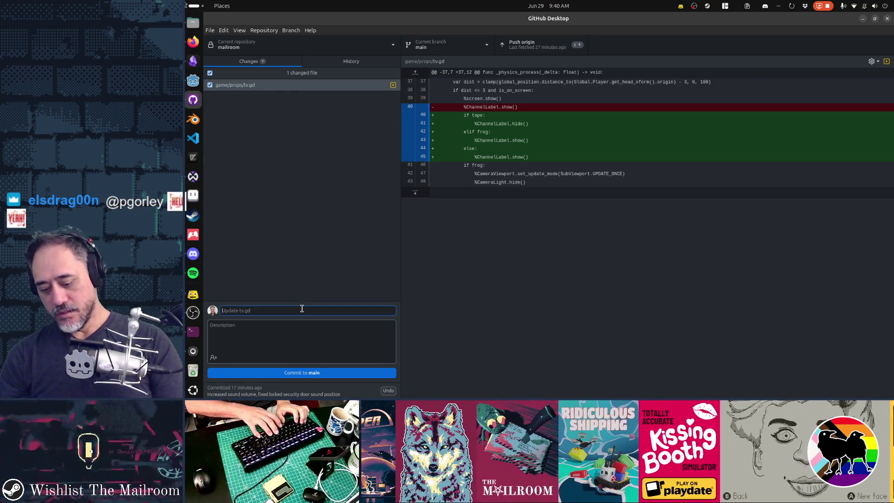
type("Hide tv label when playing tape")
key("ctrl+Return")
key("alt+Tab")
key("alt+Tab")
key("alt+Tab")
key("alt+Tab")
key("alt+Tab")
- Tick the channel-number cassette card as done and archive it
left_click(444, 95)
left_click(568, 95)
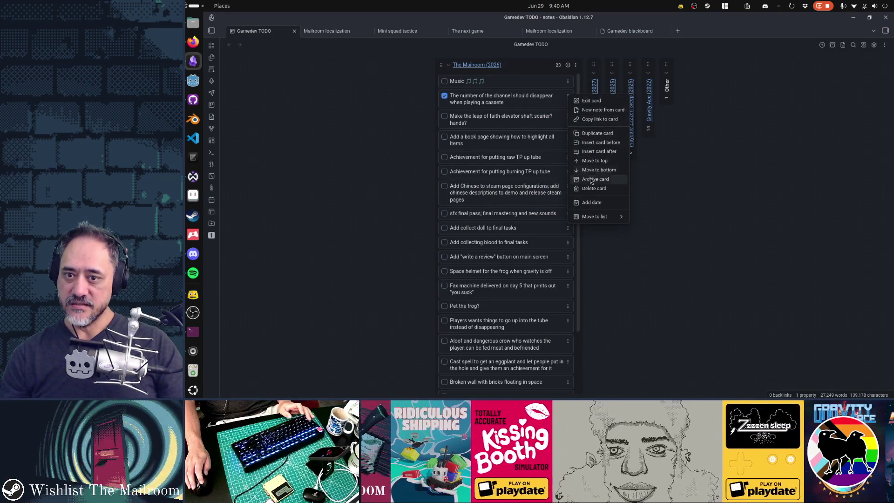
left_click(590, 179)
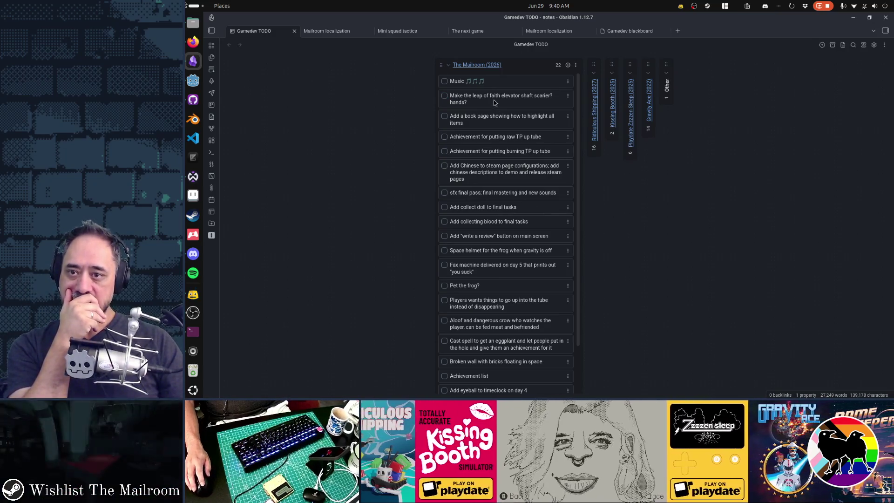
- Move the elevator-shaft card down the Mailroom list to just above the timeclock eyeball card
left_click_drag(495, 102, 506, 372)
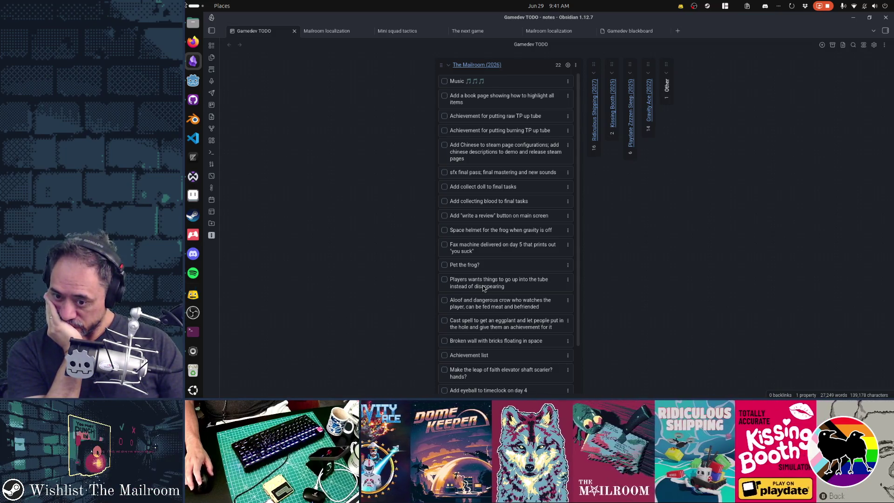
scroll(483, 289, "down", 2)
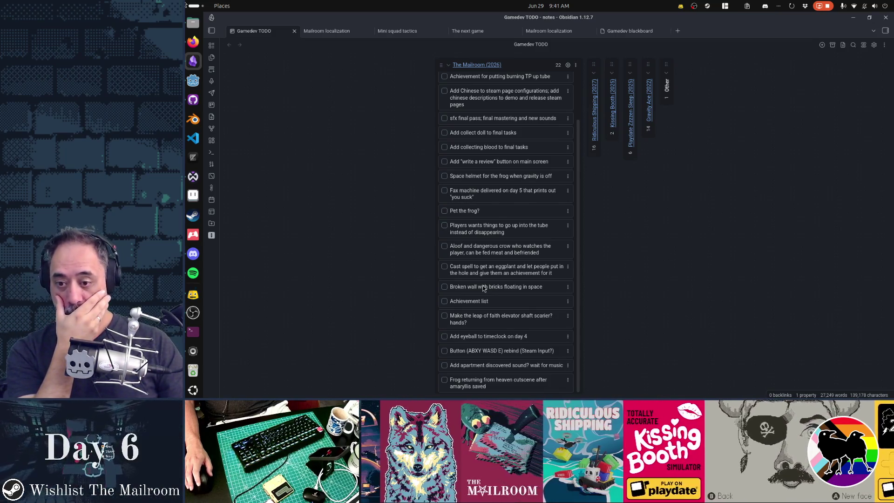
scroll(483, 289, "up", 1)
scroll(483, 288, "down", 1)
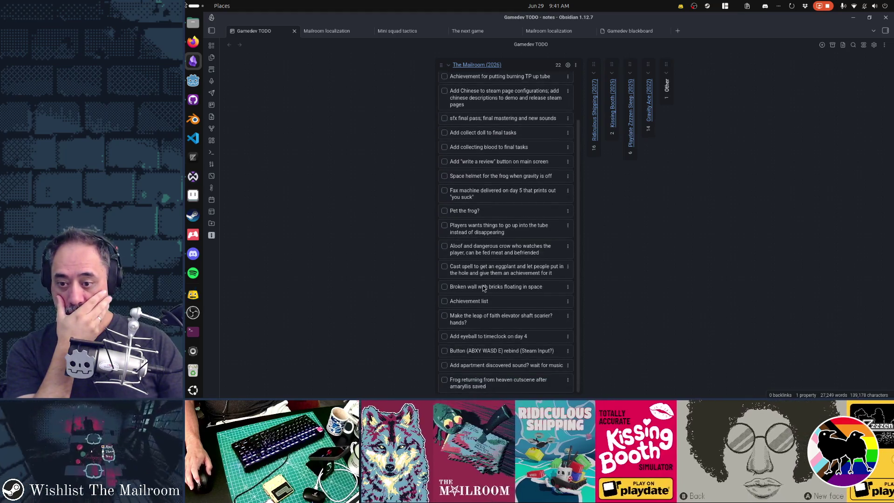
scroll(483, 288, "up", 3)
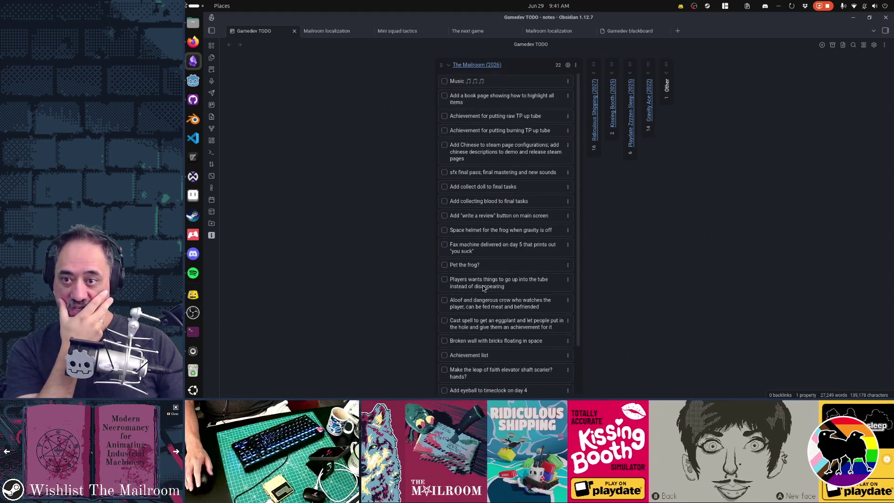
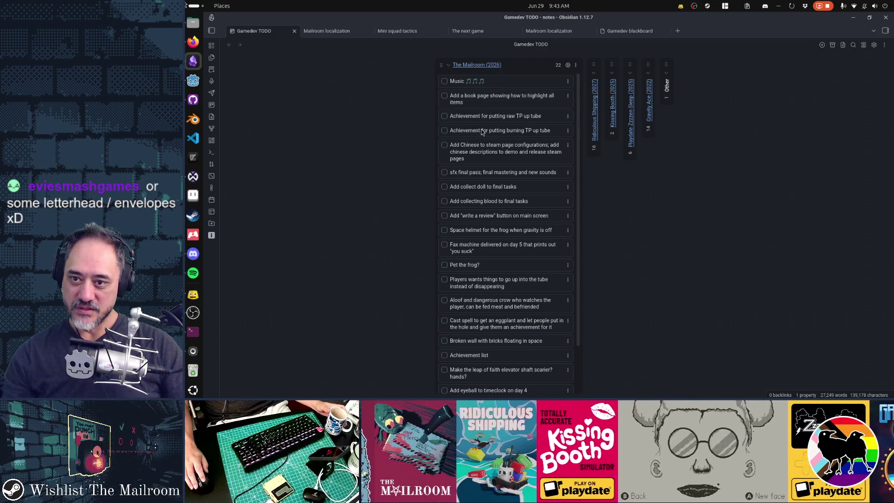
- Drag the sfx final pass card and the Add Chinese card up directly under Music
mouse_move(477, 154)
left_mouse_down()
mouse_move(476, 107)
mouse_move(476, 131)
mouse_move(498, 105)
mouse_move(516, 102)
left_mouse_up()
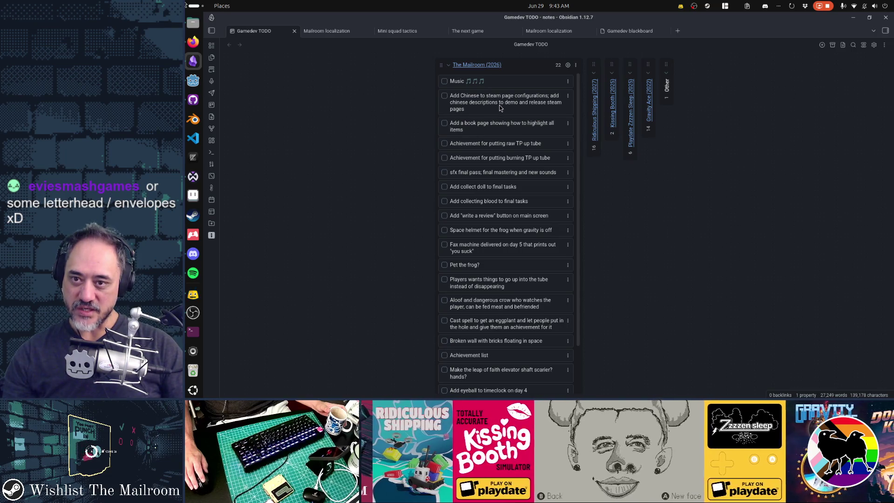
left_click_drag(494, 180, 485, 103)
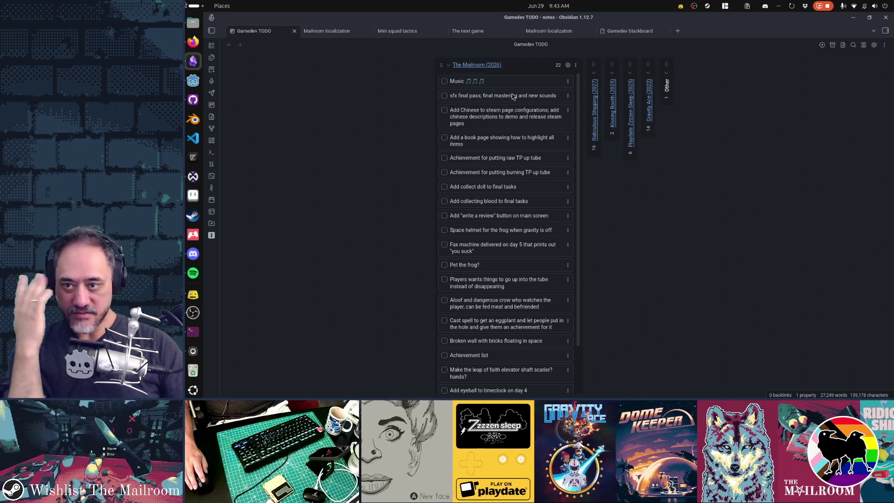
mouse_move(505, 117)
left_mouse_down()
mouse_move(563, 86)
mouse_move(580, 107)
mouse_move(448, 97)
left_mouse_up()
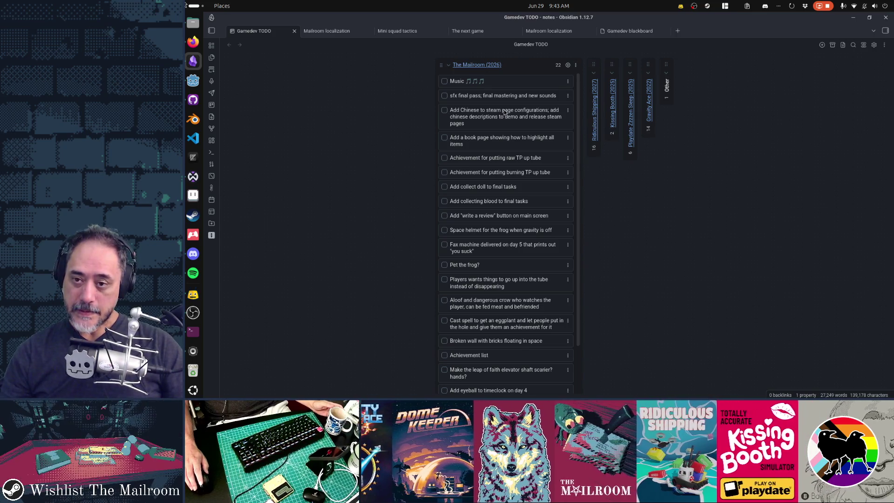
- Move the 'collecting blood' card so it sits above 'collect doll'
scroll(504, 112, "down", 1)
scroll(504, 110, "down", 3)
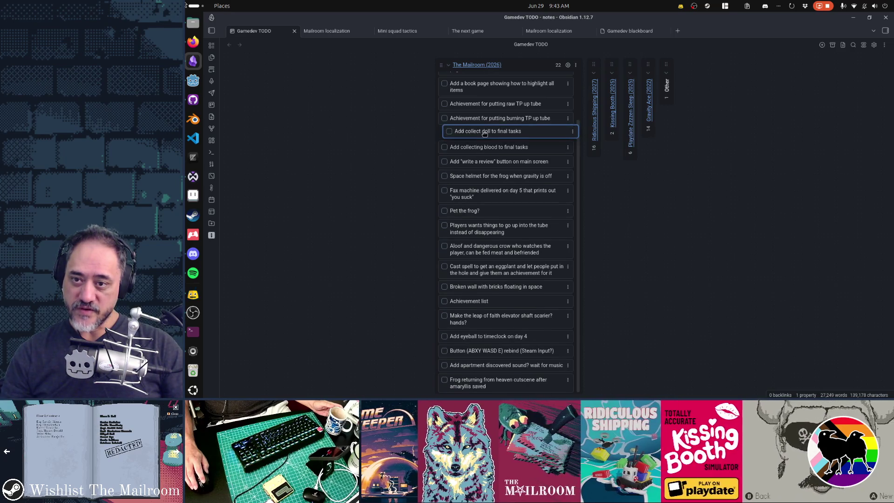
mouse_move(487, 146)
left_mouse_down()
mouse_move(484, 132)
mouse_move(490, 147)
left_mouse_up()
left_click_drag(492, 135, 477, 138)
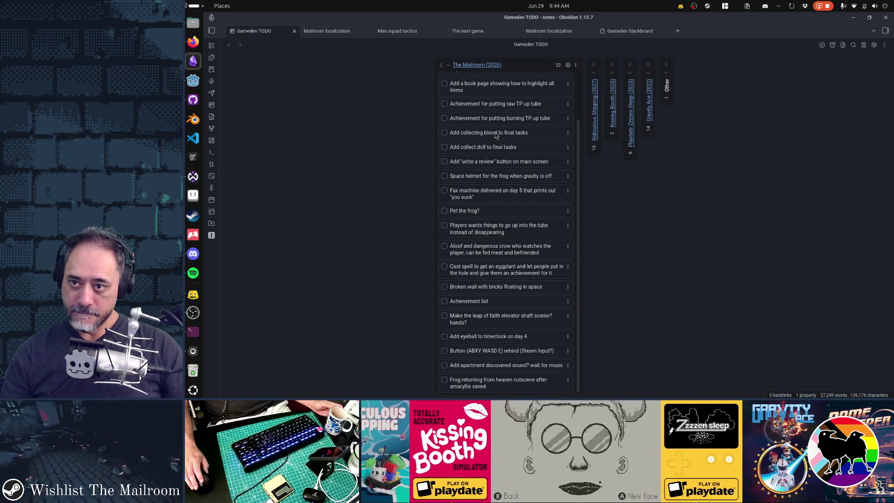
scroll(496, 137, "up", 2)
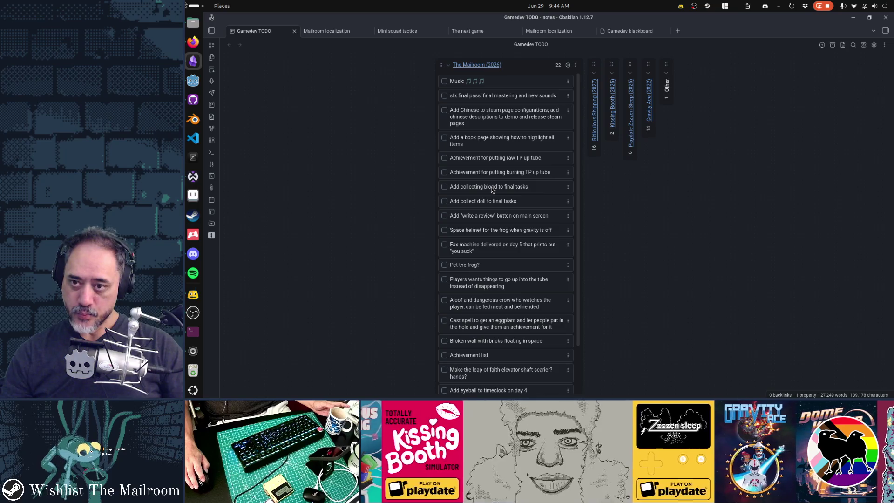
left_click_drag(491, 186, 490, 189)
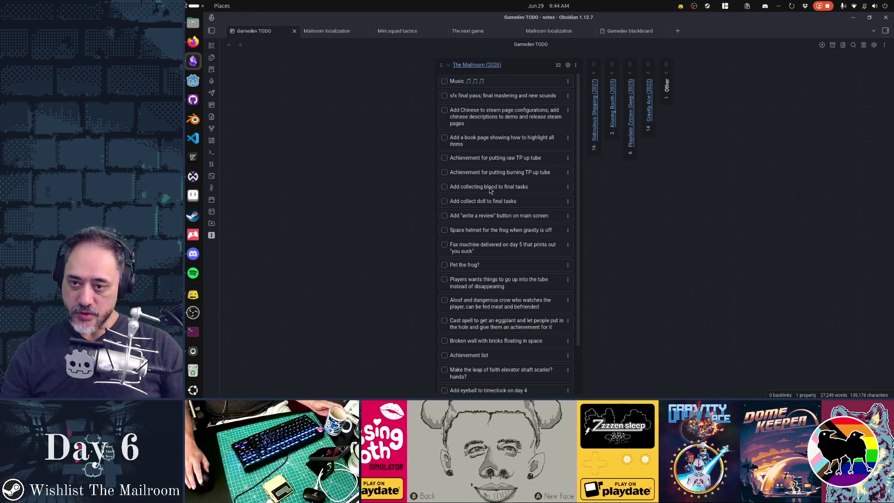
scroll(490, 189, "down", 2)
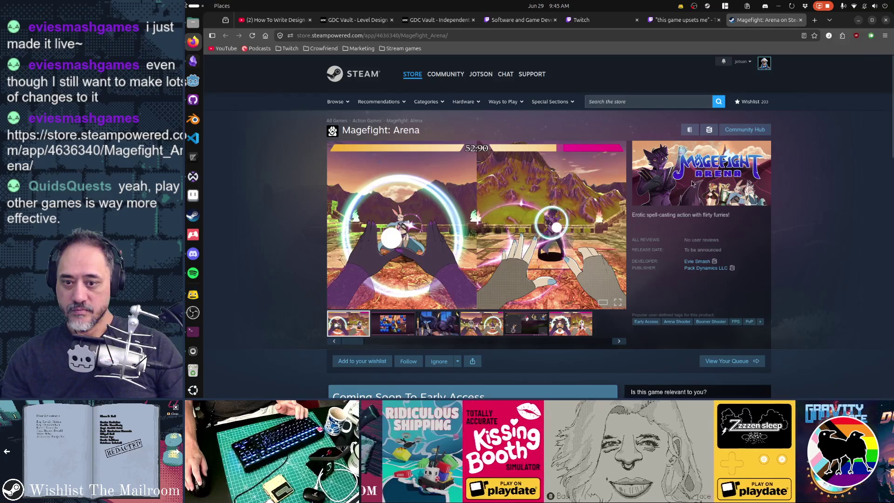
- View the Magefight: Arena trailer and the next screenshot full screen, then exit to the store page
left_click(619, 303)
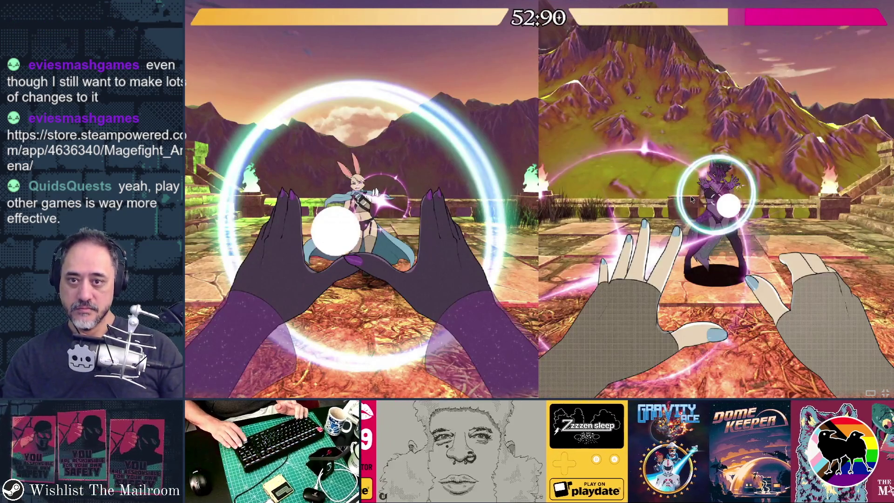
key("Right")
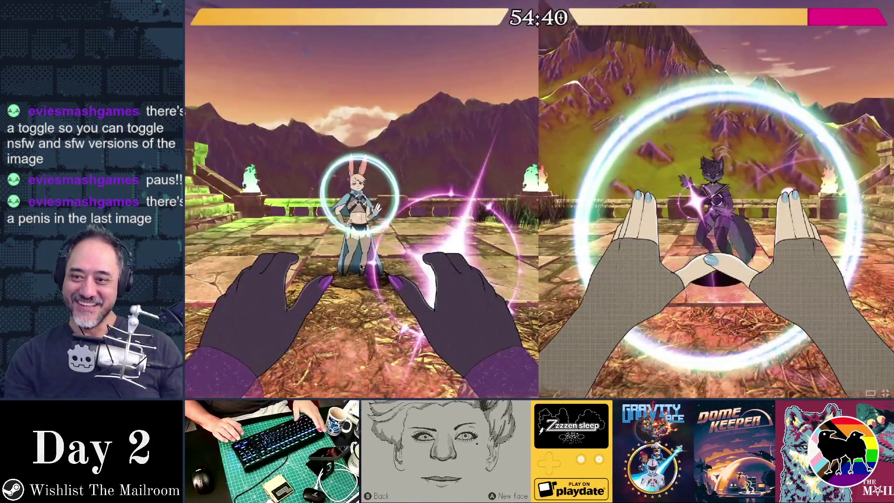
key("Escape")
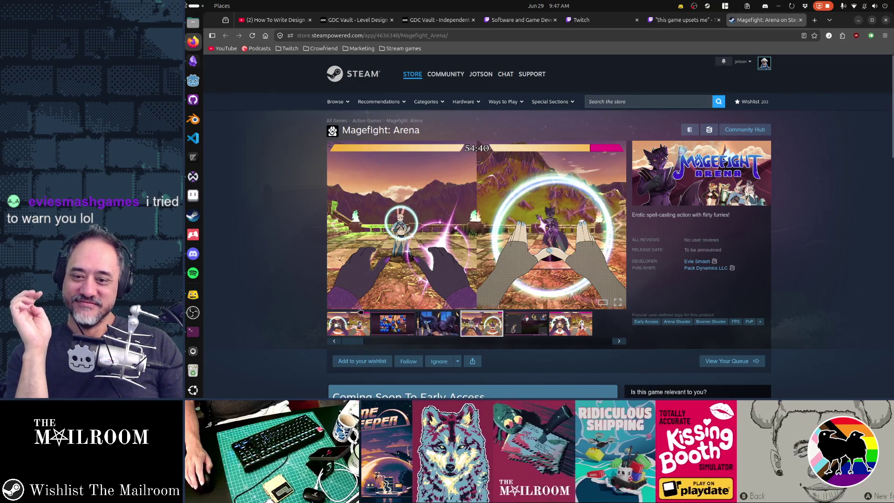
scroll(652, 335, "down", 4)
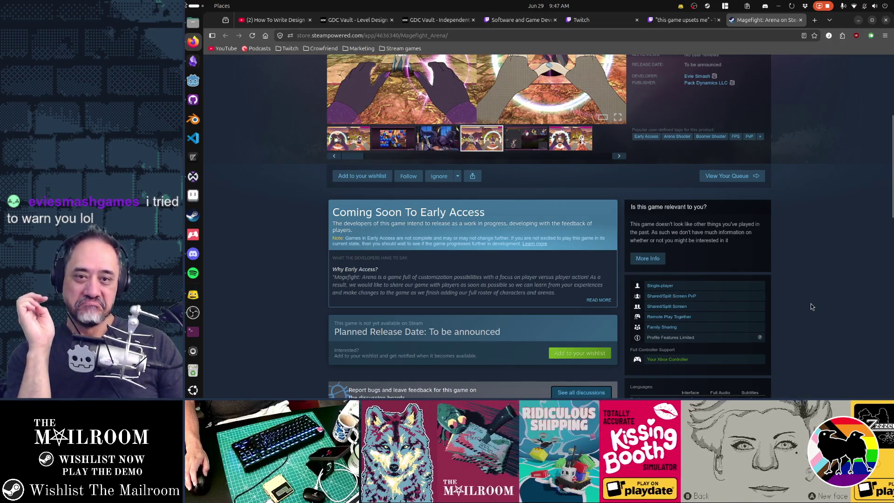
scroll(811, 306, "down", 4)
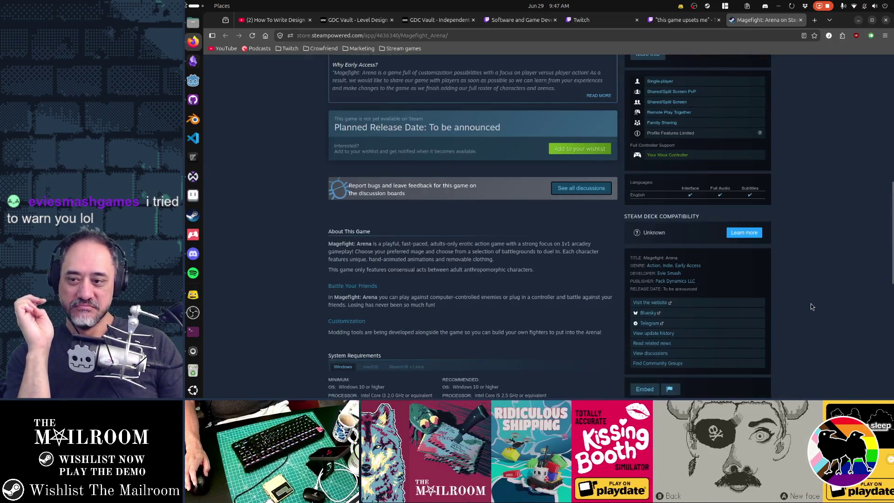
scroll(812, 304, "down", 3)
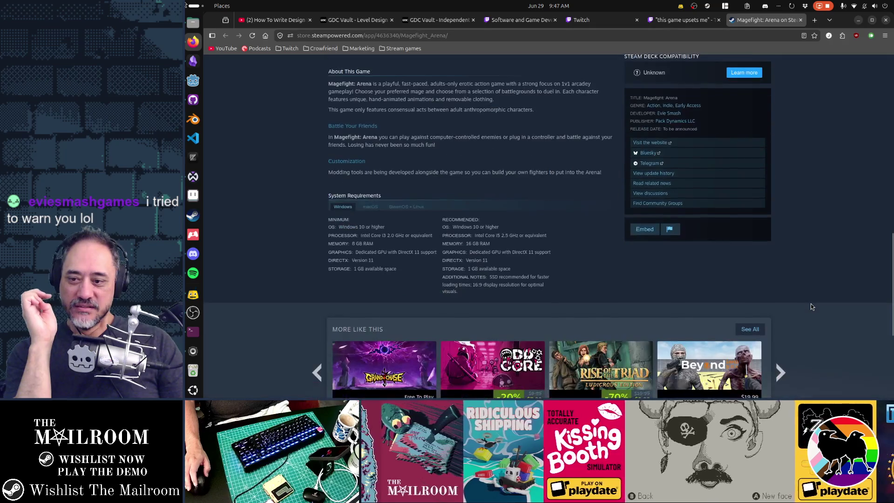
scroll(811, 306, "down", 2)
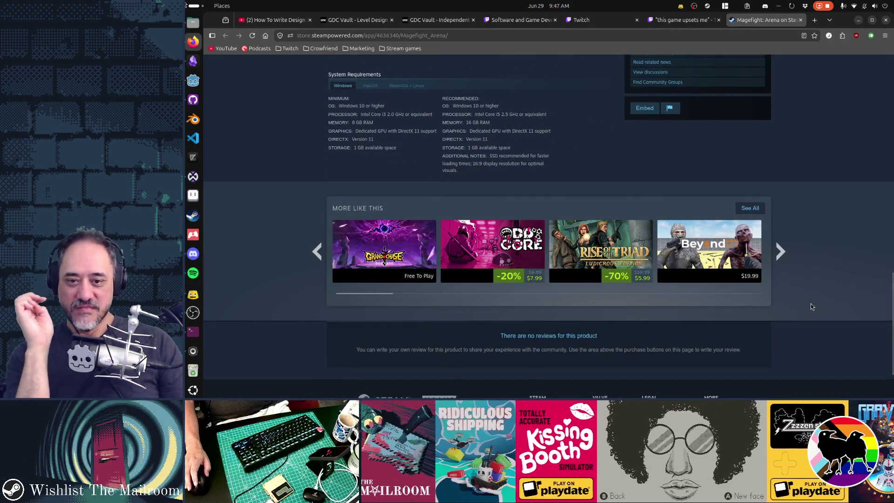
scroll(811, 306, "up", 2)
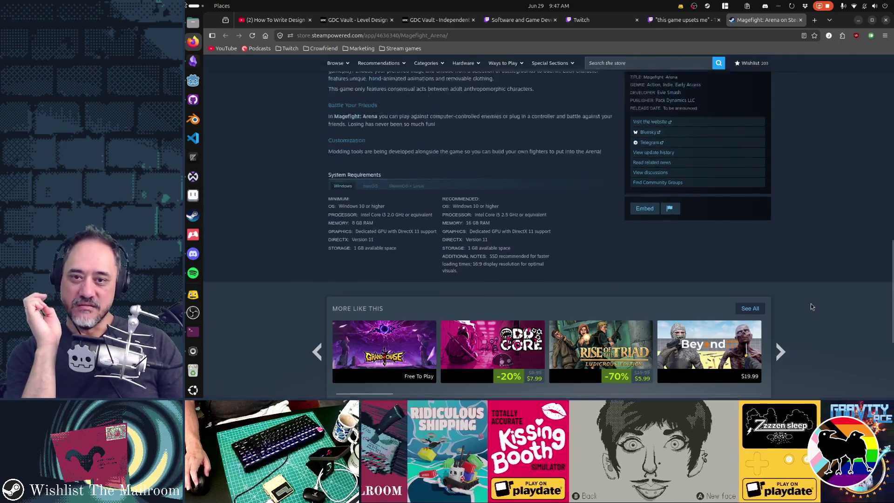
scroll(812, 306, "up", 5)
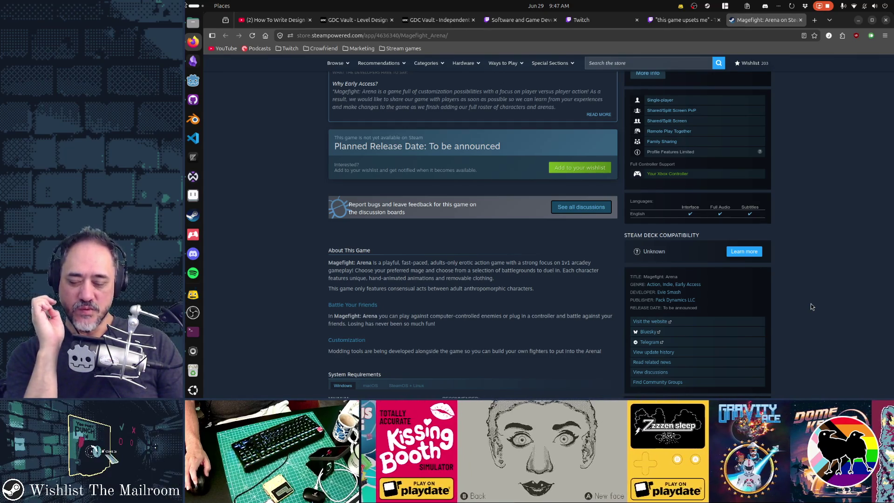
scroll(811, 304, "up", 6)
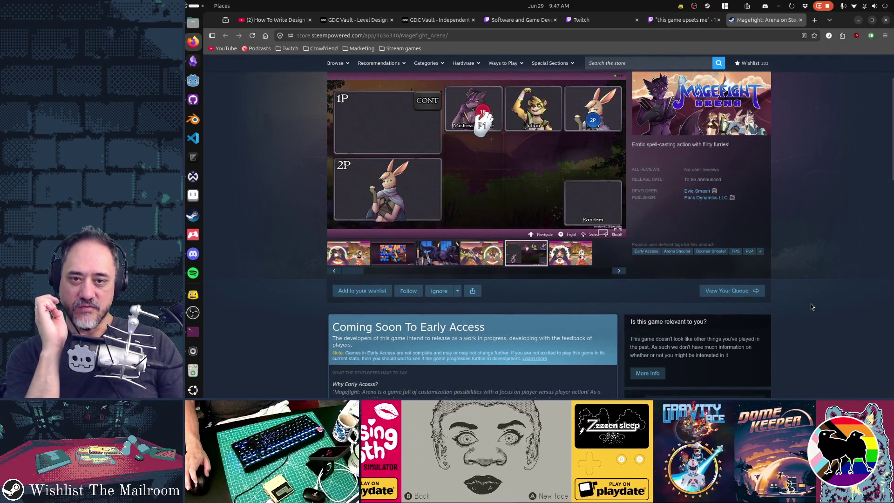
scroll(811, 305, "up", 2)
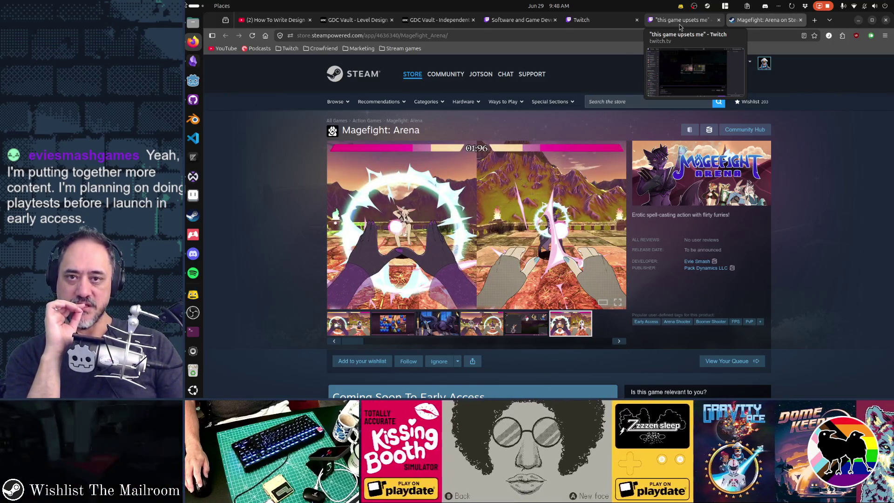
- Glance at the 'this game upsets me' Twitch clip, then switch back to Obsidian's Gamedev TODO board
left_click(680, 24)
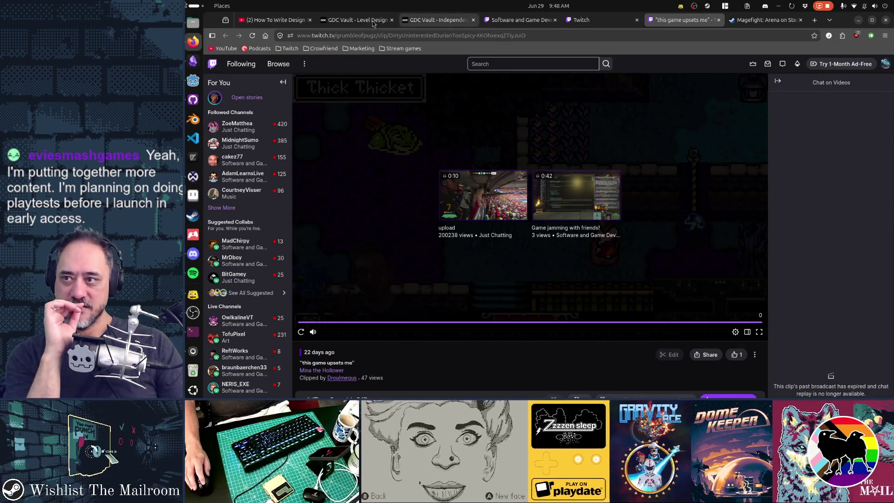
key("alt+Tab")
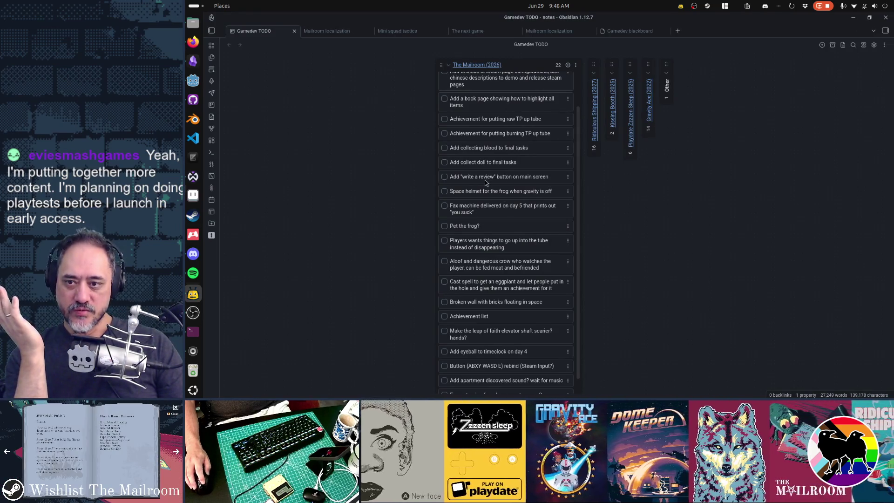
- Shift the write-a-review and button rebind cards lower, then place Pet the frog? below leap of faith and Fax machine under Music
mouse_move(485, 180)
left_mouse_down()
mouse_move(492, 393)
mouse_move(496, 364)
mouse_move(501, 383)
left_mouse_up()
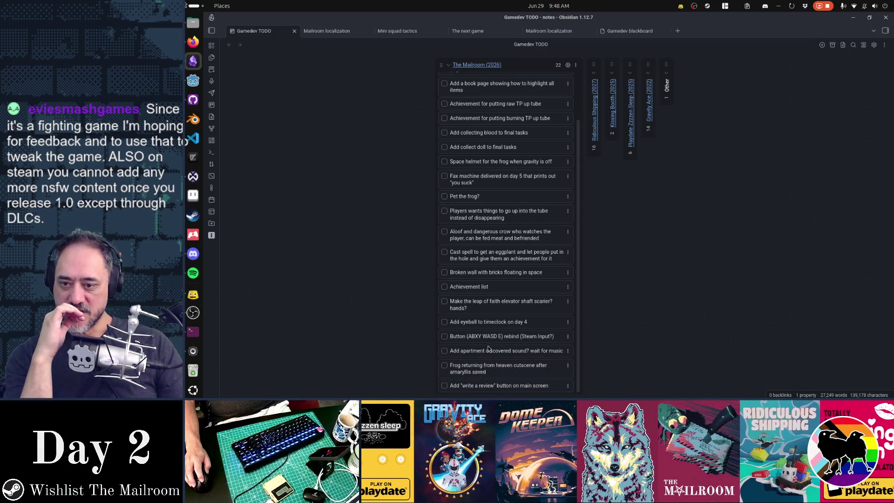
left_click_drag(494, 336, 485, 386)
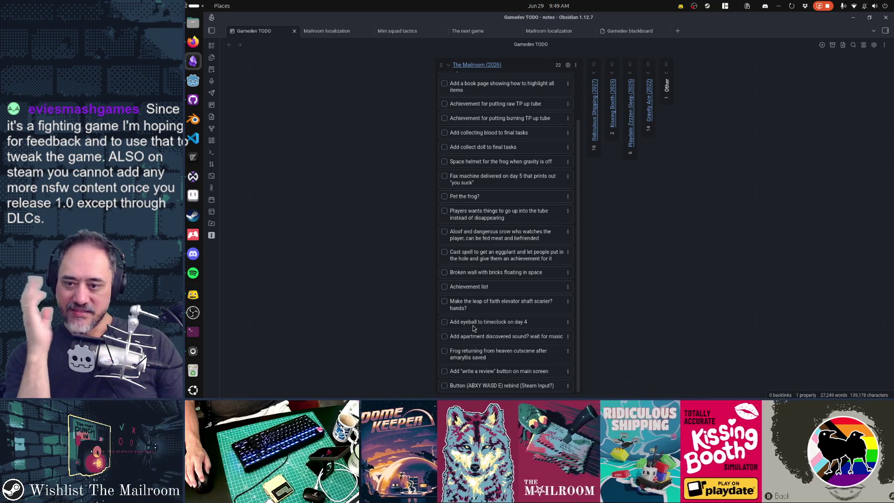
scroll(468, 336, "up", 2)
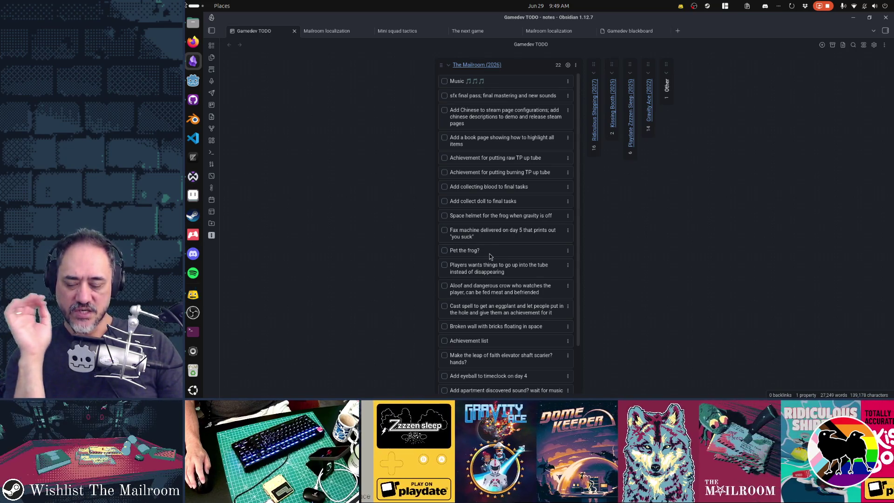
left_click_drag(489, 253, 493, 358)
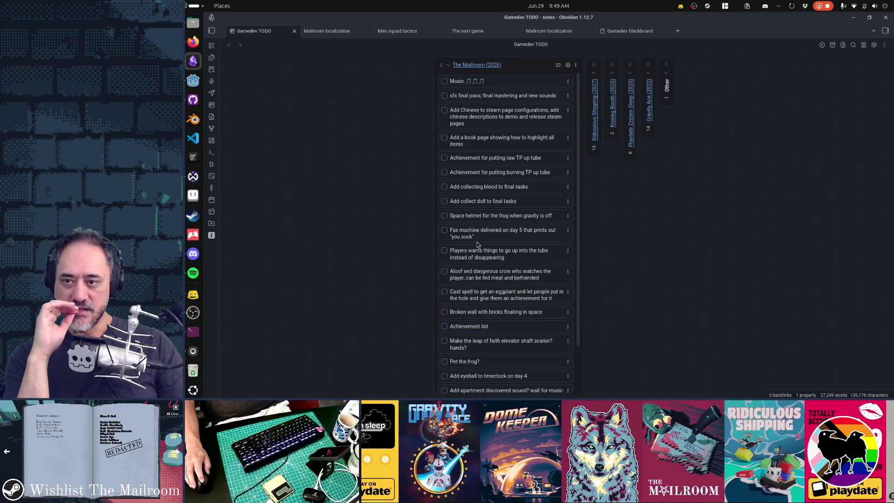
left_click_drag(481, 241, 479, 112)
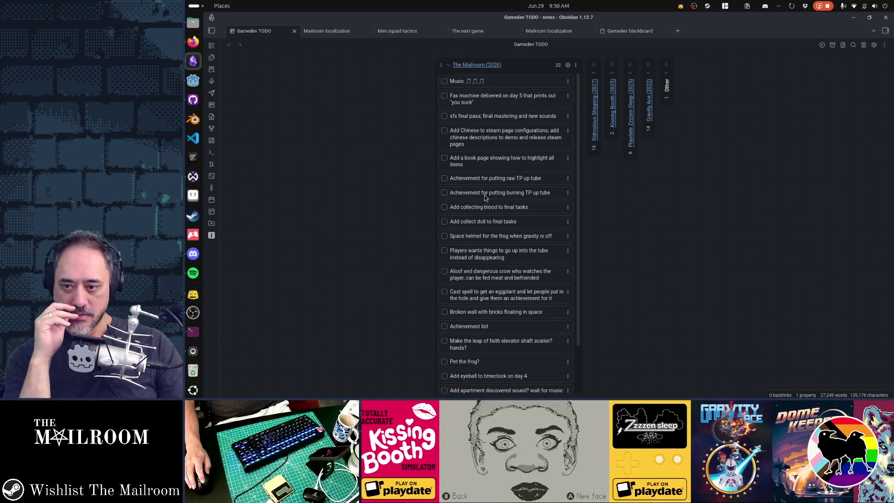
- Move the crow card to third, the book page card to fourth, and sfx final pass below Add Chinese
left_click_drag(487, 276, 487, 120)
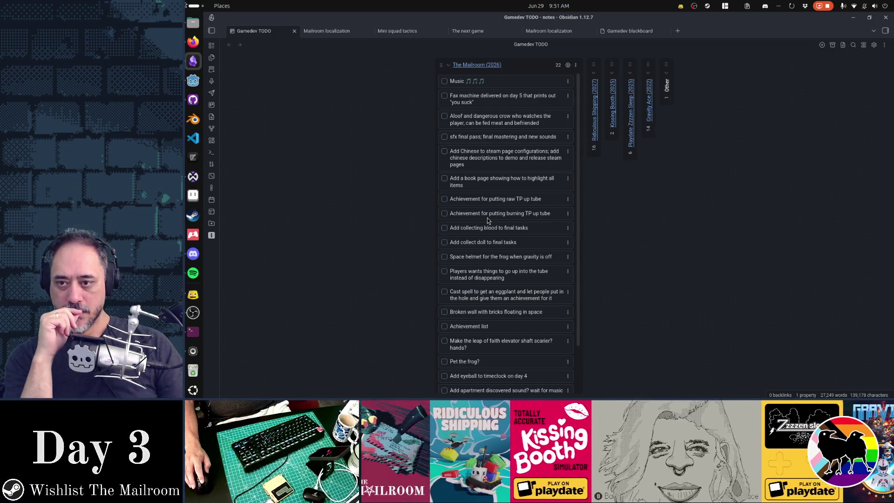
mouse_move(485, 186)
left_mouse_down()
mouse_move(488, 141)
mouse_move(490, 152)
left_mouse_up()
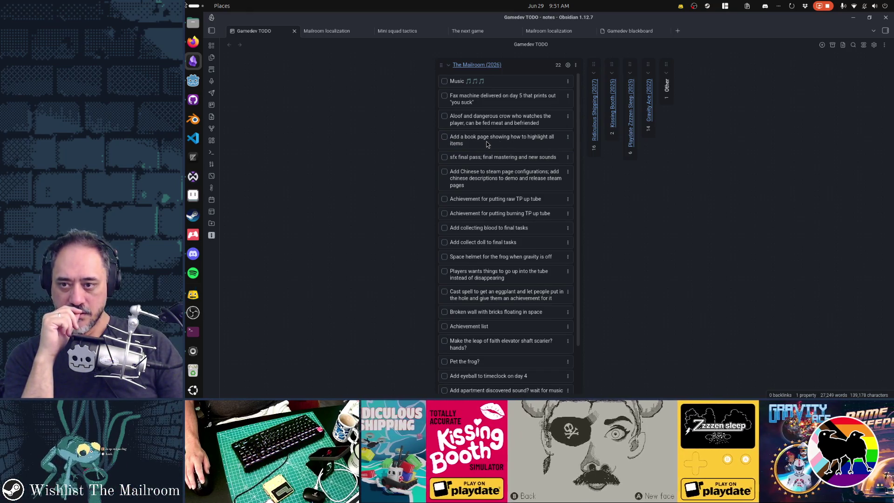
left_click_drag(477, 161, 484, 184)
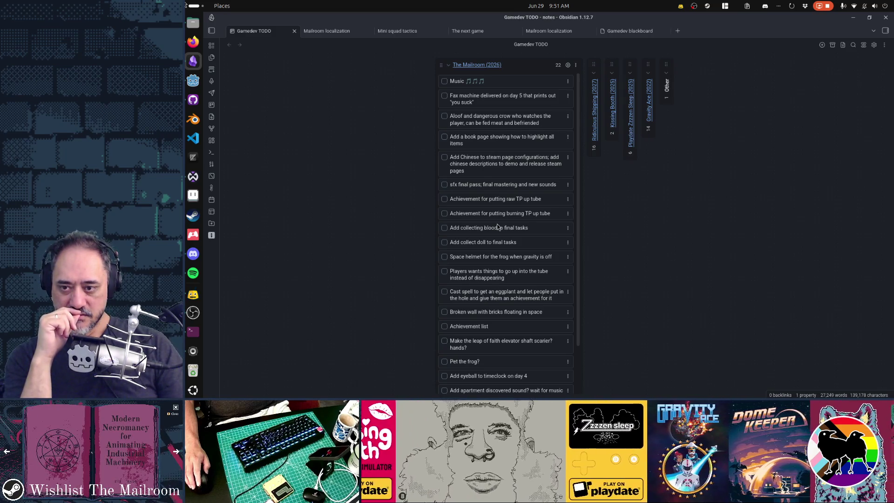
scroll(498, 227, "down", 2)
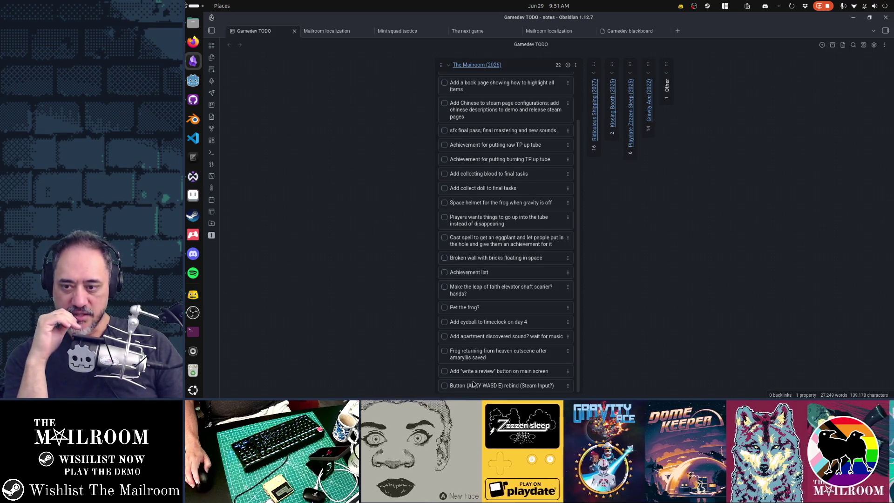
scroll(475, 309, "up", 2)
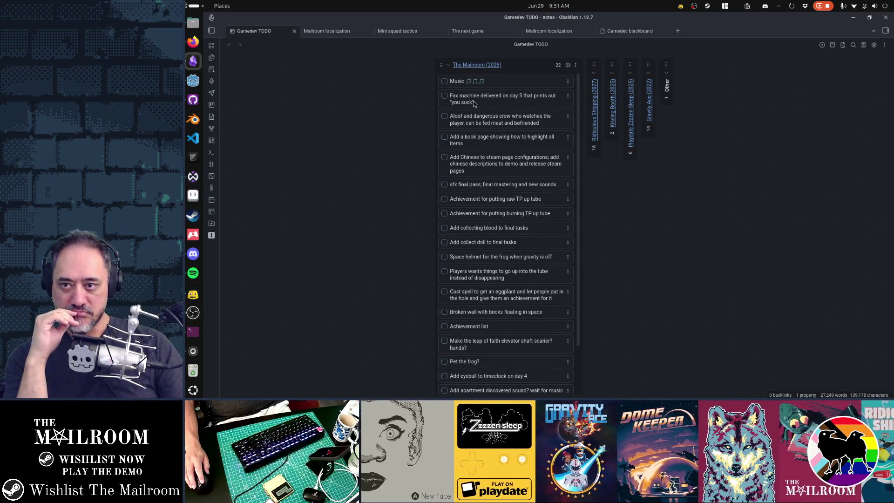
- Bring sfx final pass, the book page and Add Chinese up under Music, leaving Fax machine fifth
left_click_drag(485, 142, 484, 103)
left_click_drag(491, 164, 491, 123)
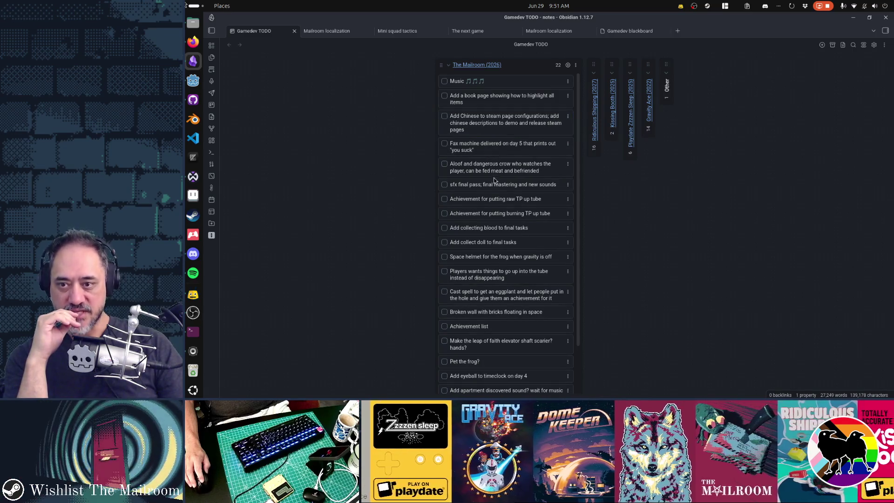
mouse_move(493, 184)
left_mouse_down()
mouse_move(493, 116)
mouse_move(471, 97)
left_mouse_up()
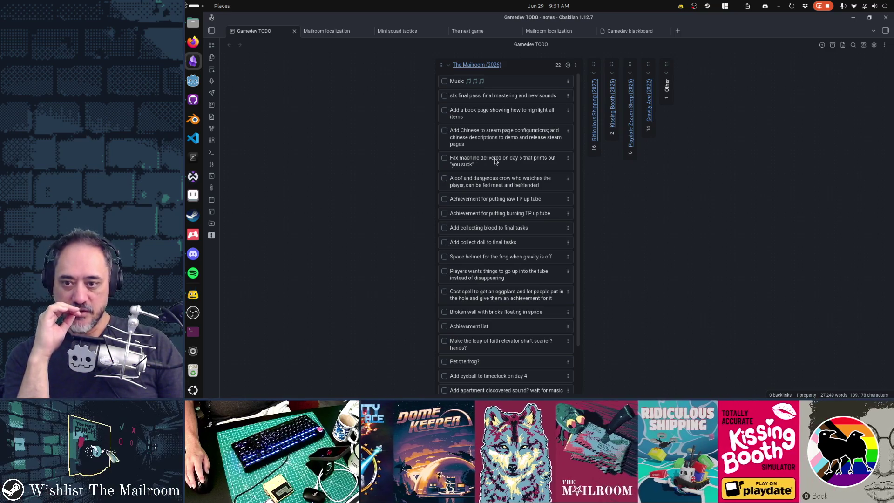
mouse_move(470, 159)
left_mouse_down()
mouse_move(470, 289)
mouse_move(469, 159)
mouse_move(485, 199)
left_mouse_up()
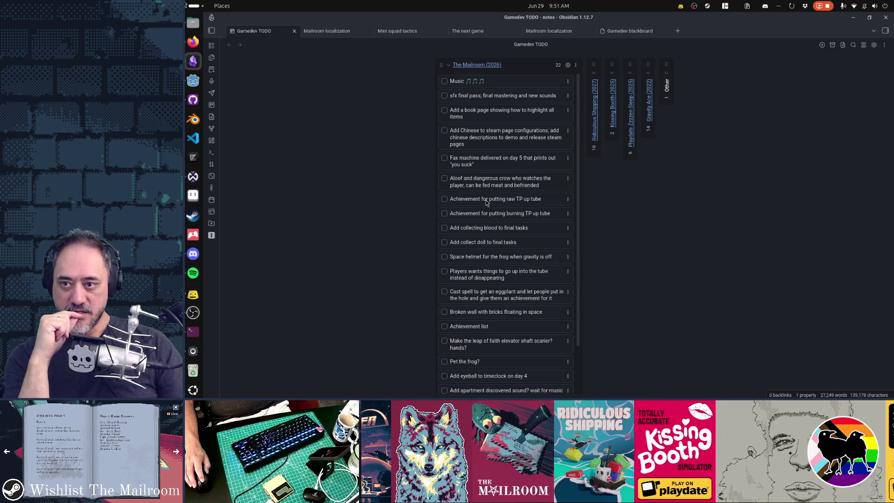
scroll(481, 296, "down", 2)
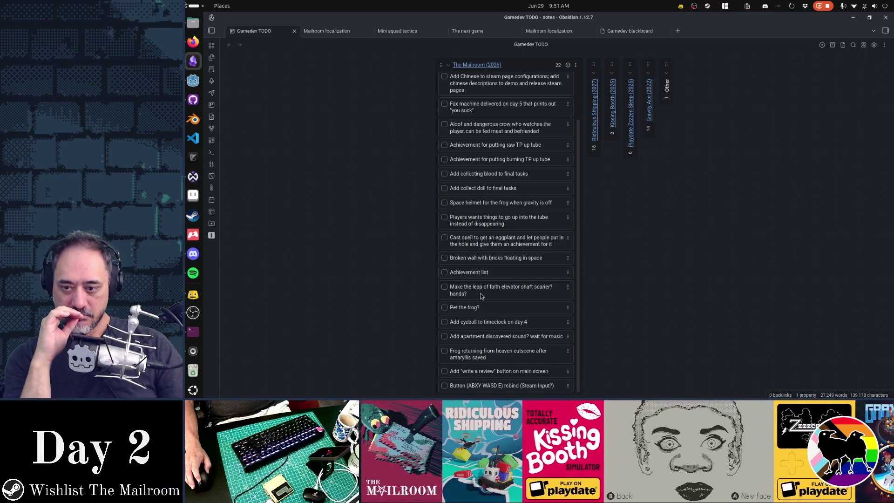
scroll(480, 293, "up", 2)
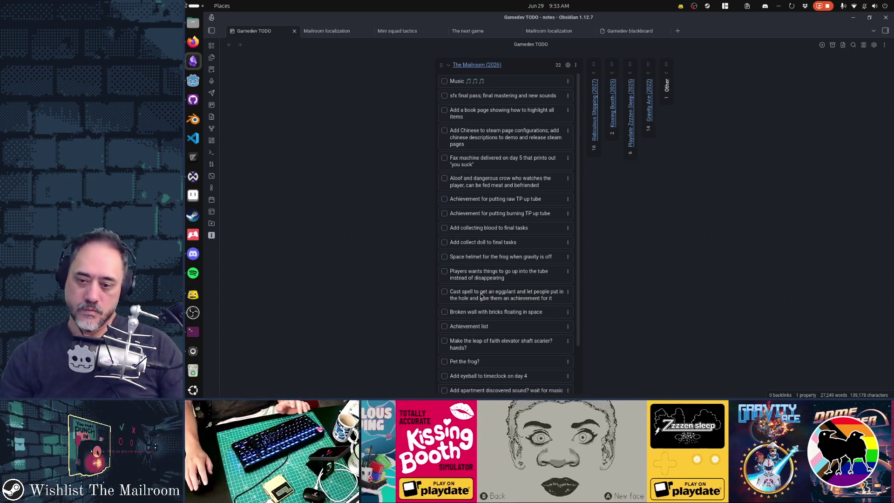
- Move Pet the frog? under the crow card and append '(and if you add a crow, pet the crow) just show an action and a reaction animation'
mouse_move(469, 361)
left_mouse_down()
mouse_move(480, 192)
mouse_move(487, 202)
left_mouse_up()
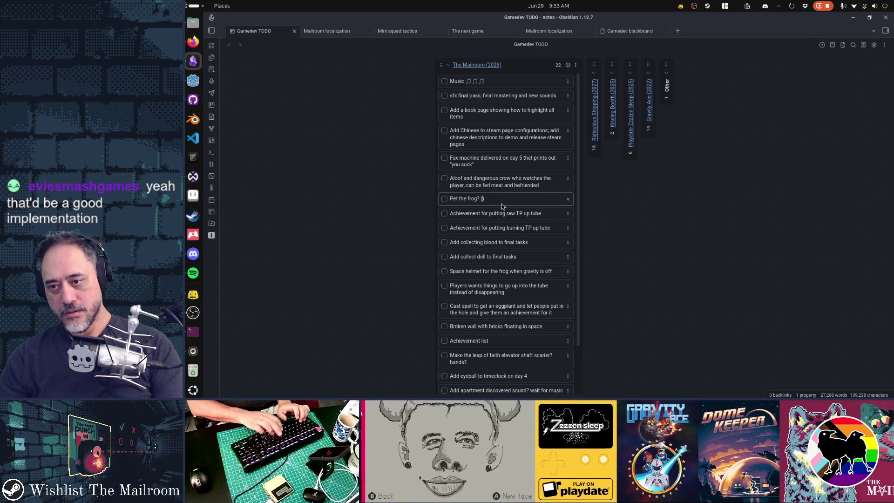
type("(and if you add a crow, pet the cro")
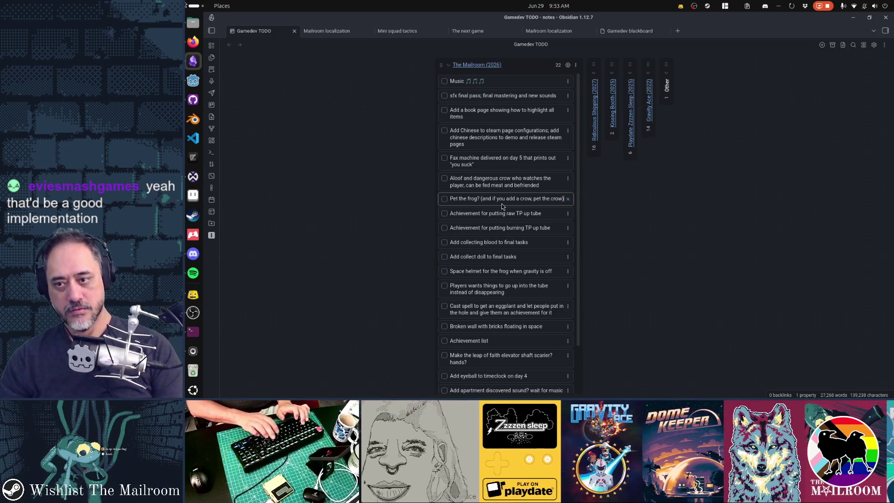
type("w) just show ")
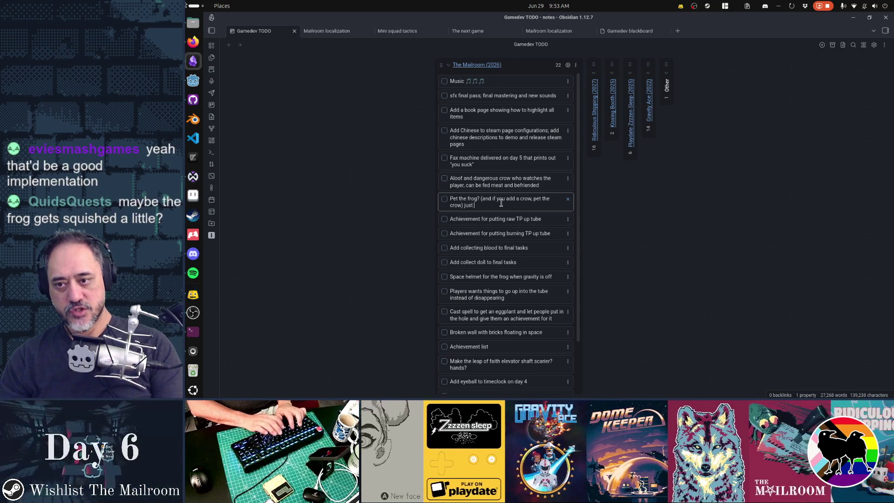
type("an ac")
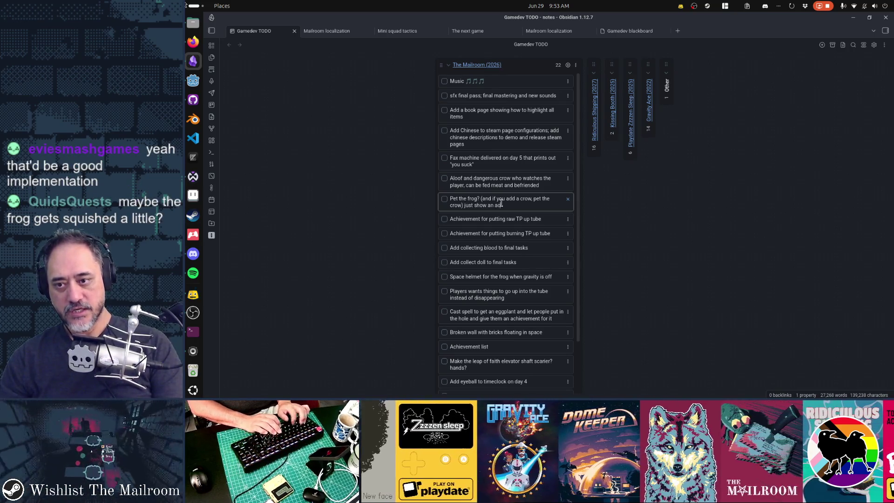
type("tion and a reaction")
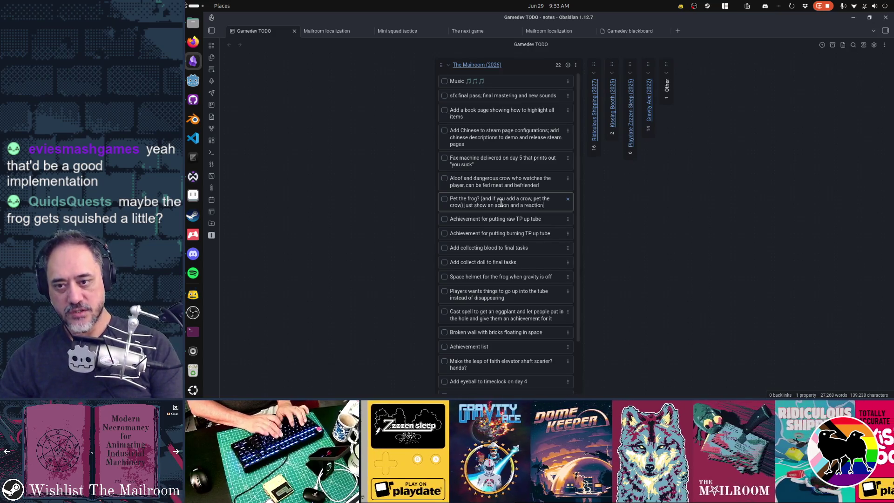
type(" animation on the frog, never show the player")
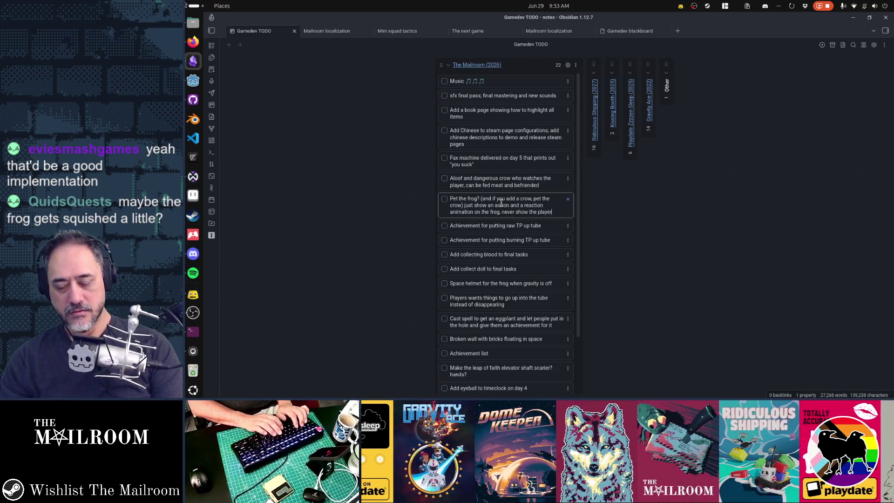
key("Return")
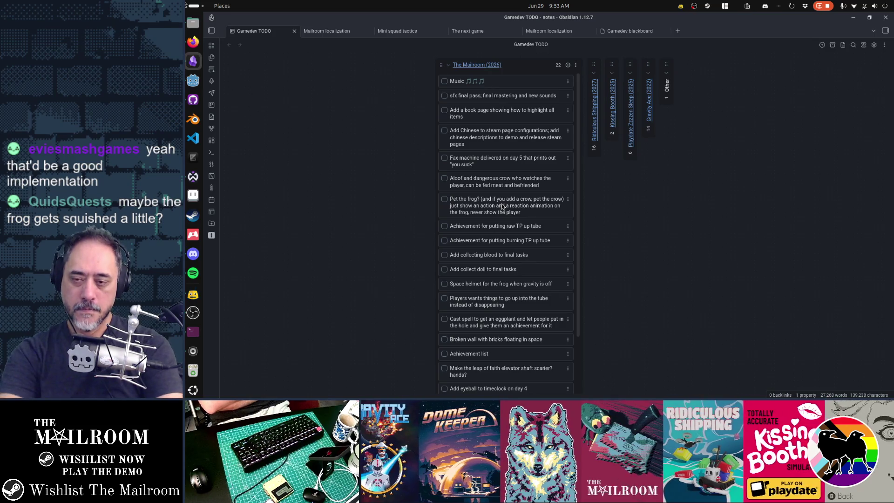
- Insert the word 'prompt' after 'action' in the Pet the frog? card
double_click(500, 203)
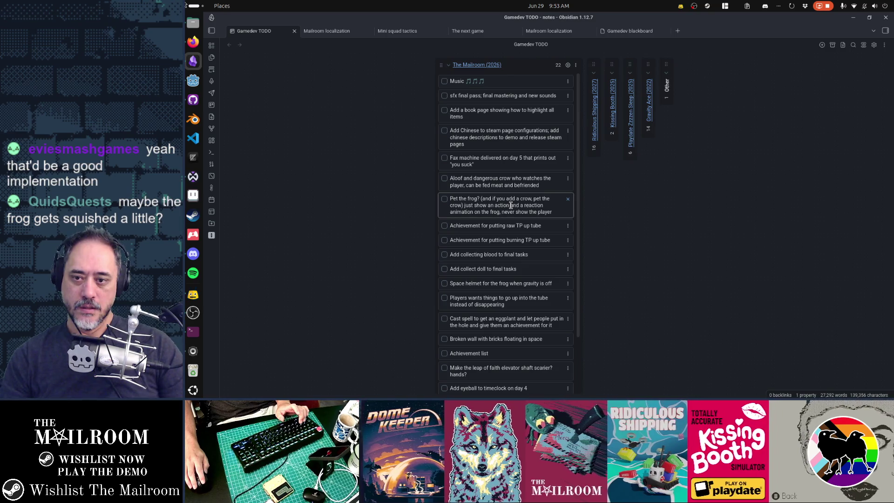
left_click(511, 205)
type("prompt")
key("Return")
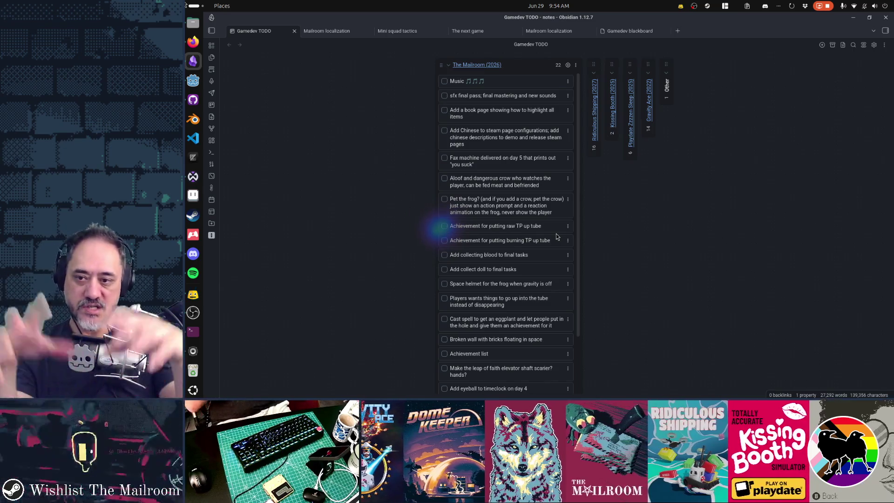
- Append 'squash and stretch + bloop bloop bloop + hearts floating up' to the Pet the frog? card
scroll(556, 234, "down", 1)
left_click(532, 194)
key("ctrl+End")
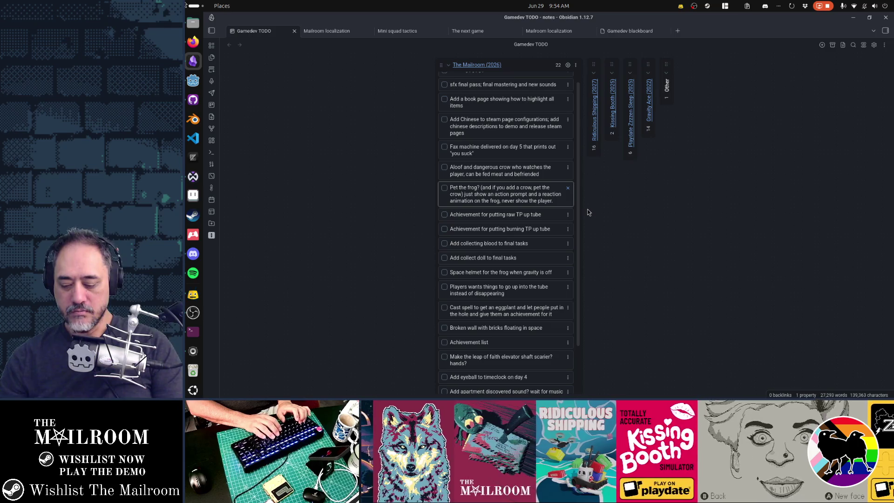
type("squash and stret")
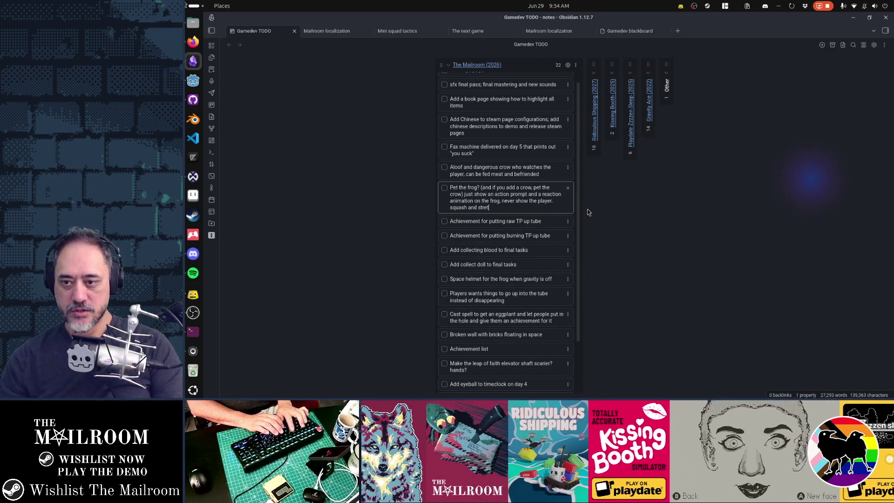
type("ch + b")
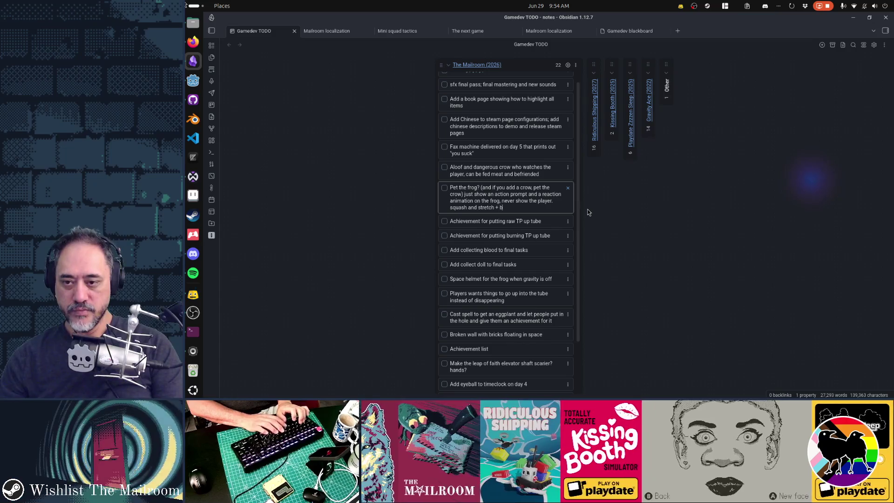
type("loop bl")
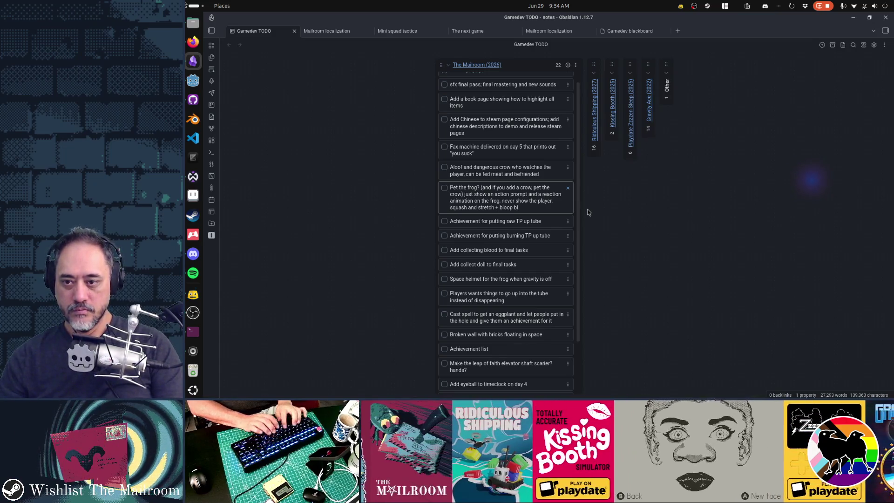
type("oop bloop + ")
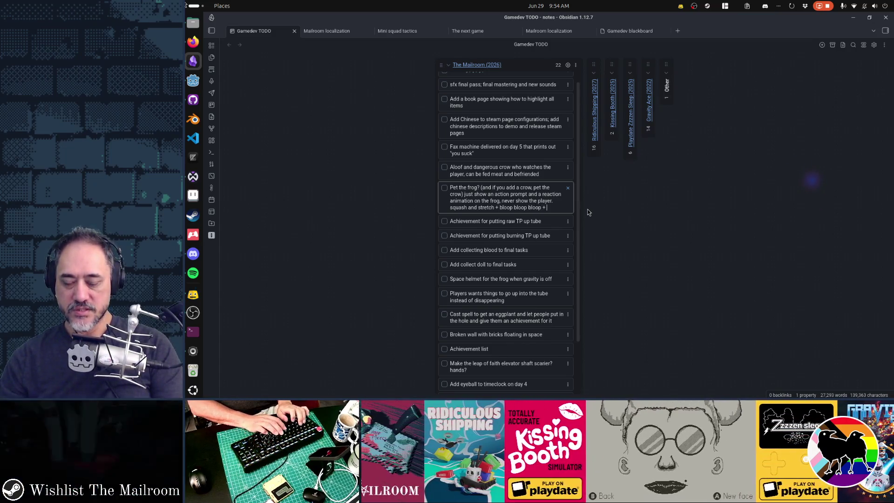
type("hearts ")
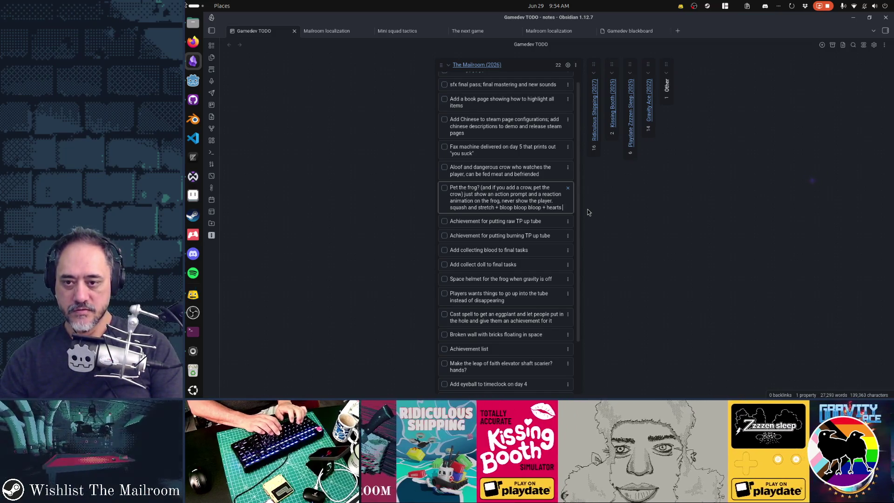
type("floating up")
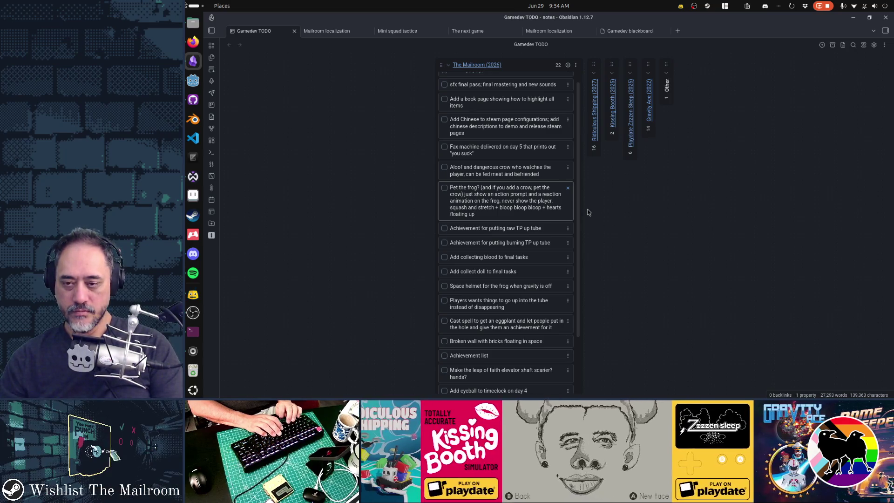
key("Return")
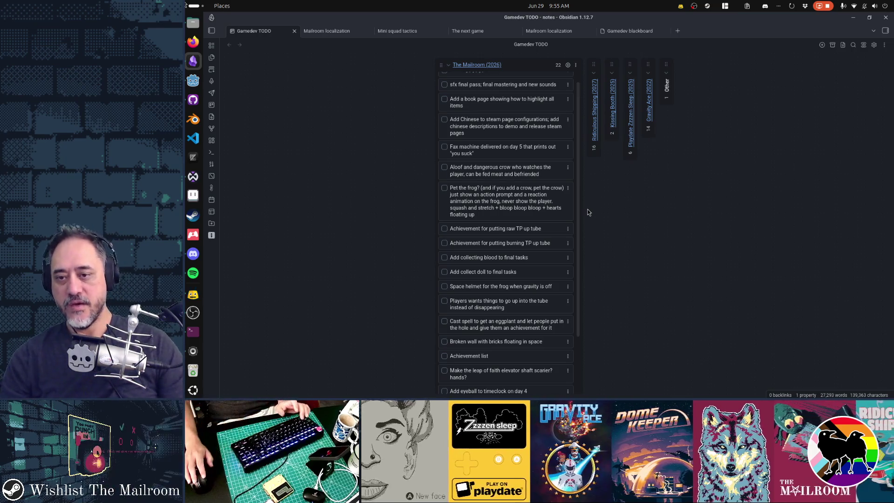
- Add the sentence 'petting is a timed action and the animation happens while holding the button.' to the card
left_click(537, 210)
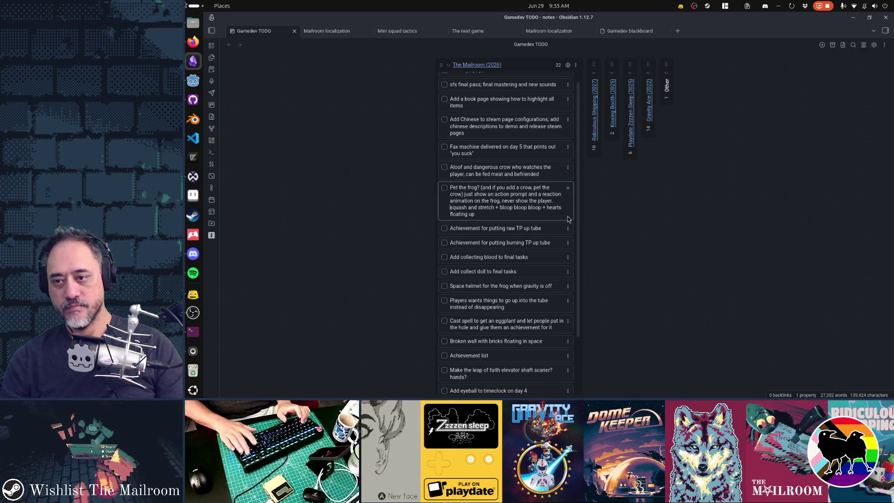
type("petting is a timed ac")
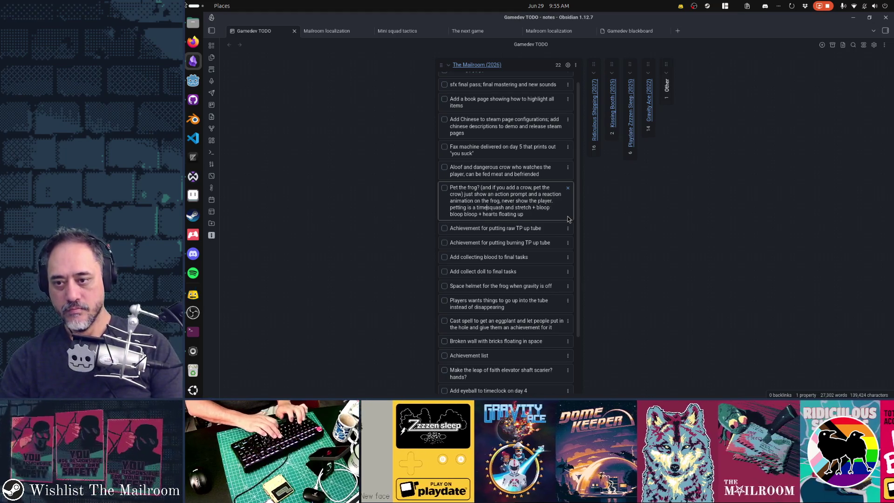
type("tion and the animation")
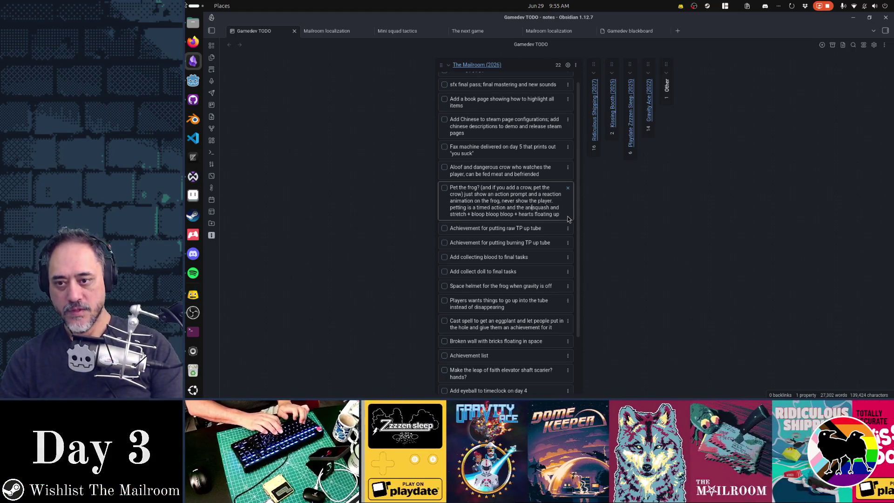
type(" happens")
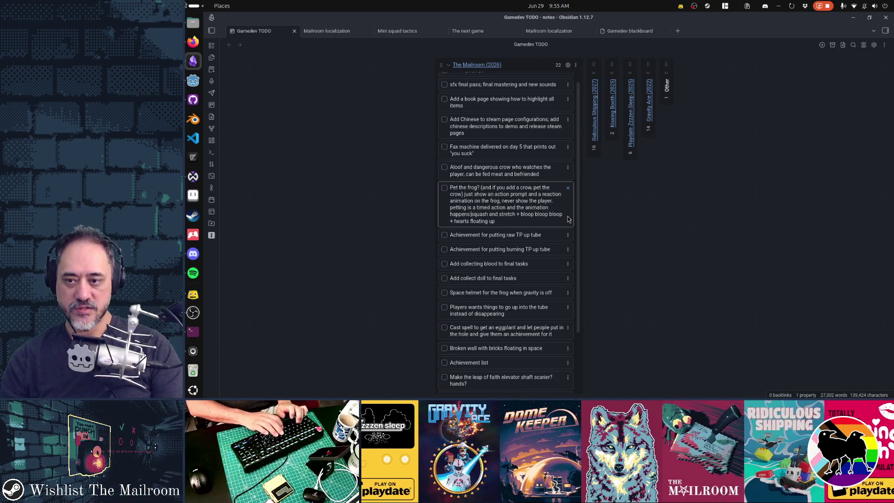
type(" while holding the butto")
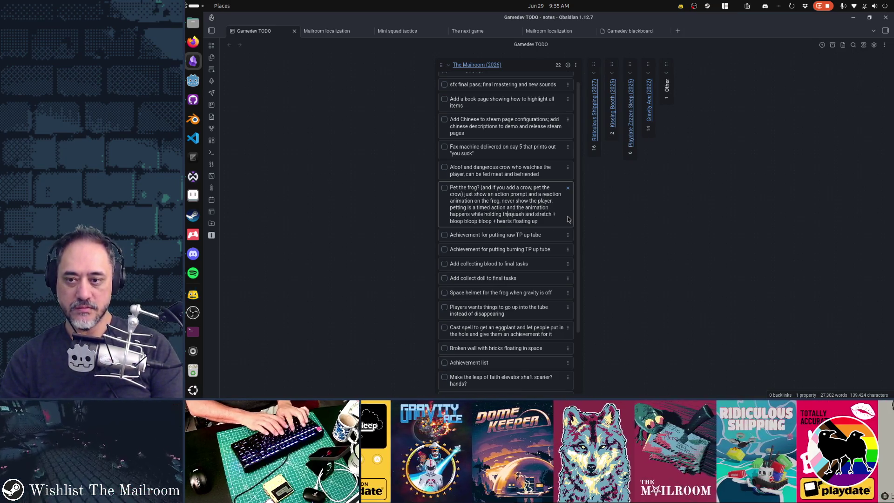
type("n.")
key("Return")
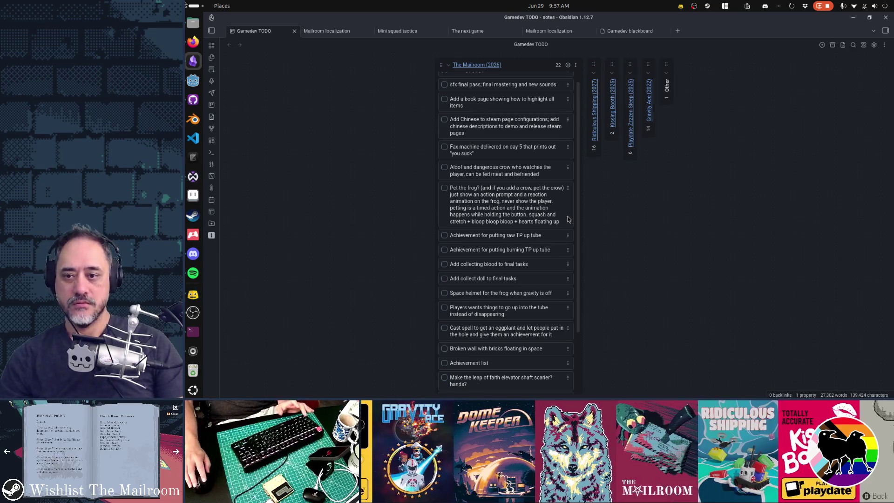
- Append '+ heart sound' to the end of the Pet the frog? card
double_click(557, 222)
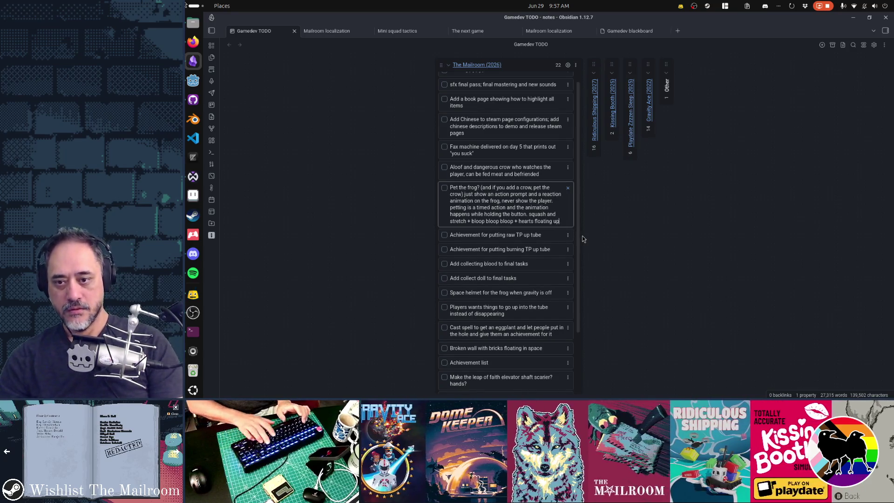
type(" + heart ")
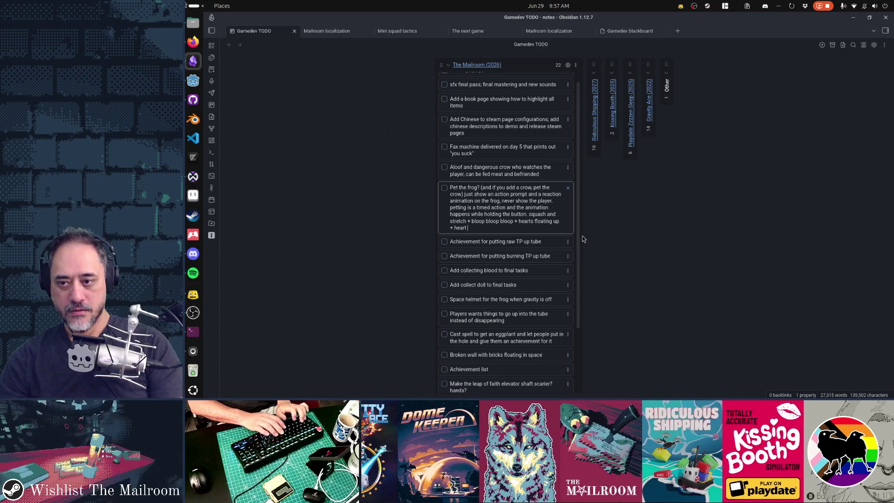
type("sound")
key("Return")
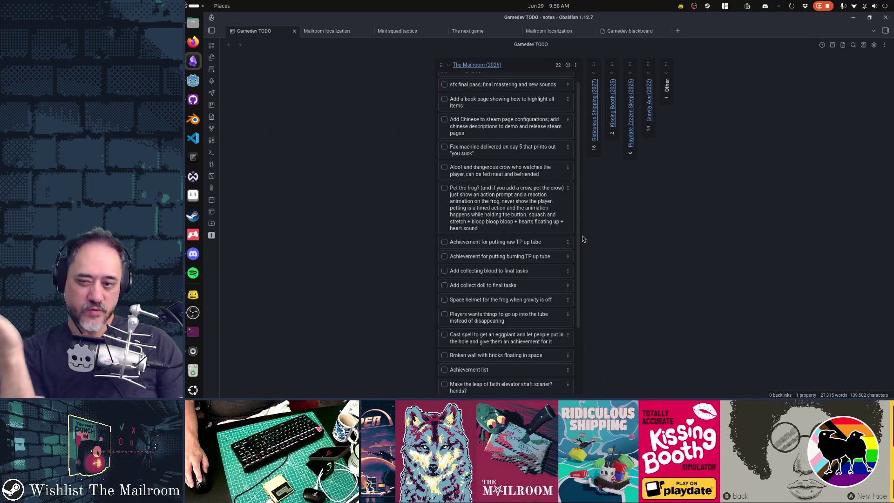
- Create an 'Achievement for petting the frog' card, place it right after Pet the frog?, and minimize Firefox
left_click(567, 65)
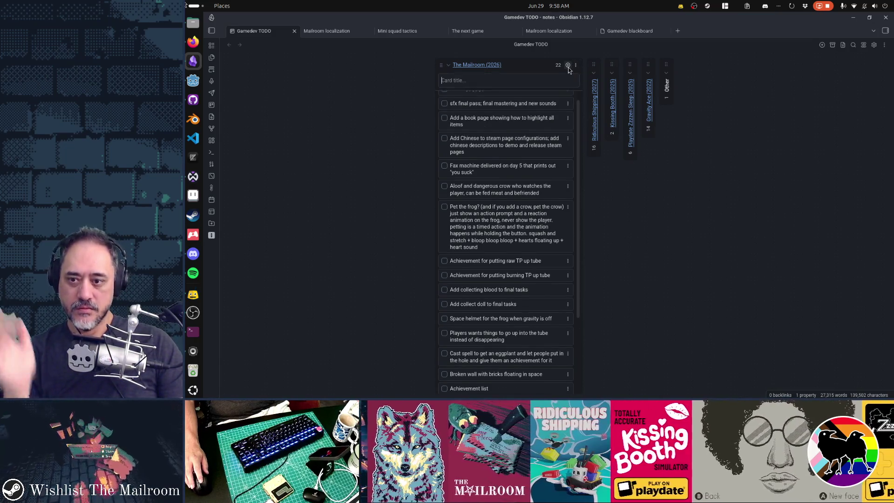
type("Achievemen")
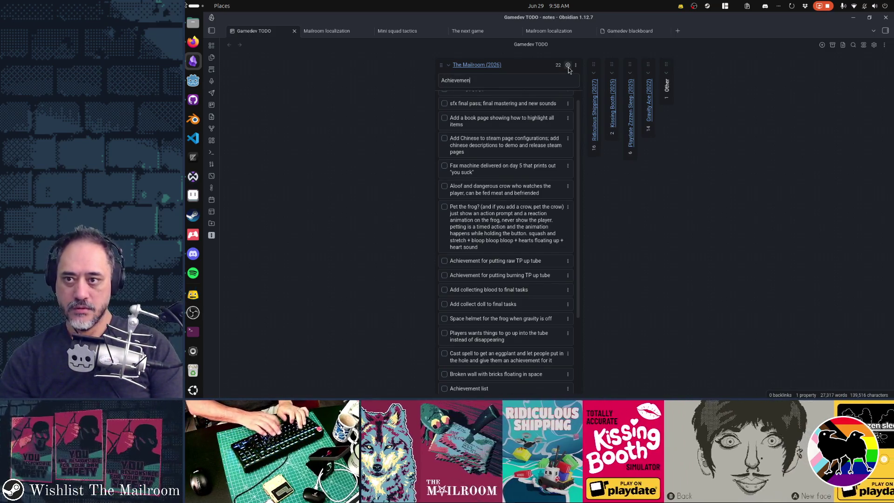
type("t for petting the frog")
key("Return")
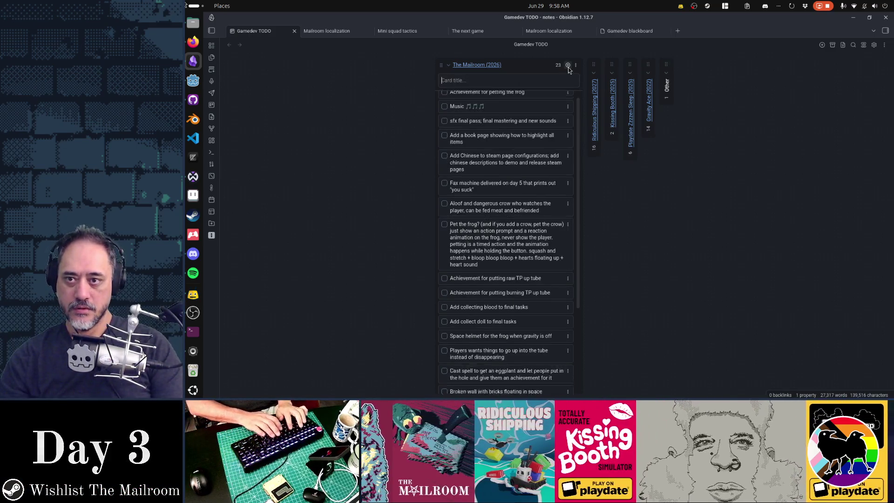
left_click_drag(531, 102, 545, 278)
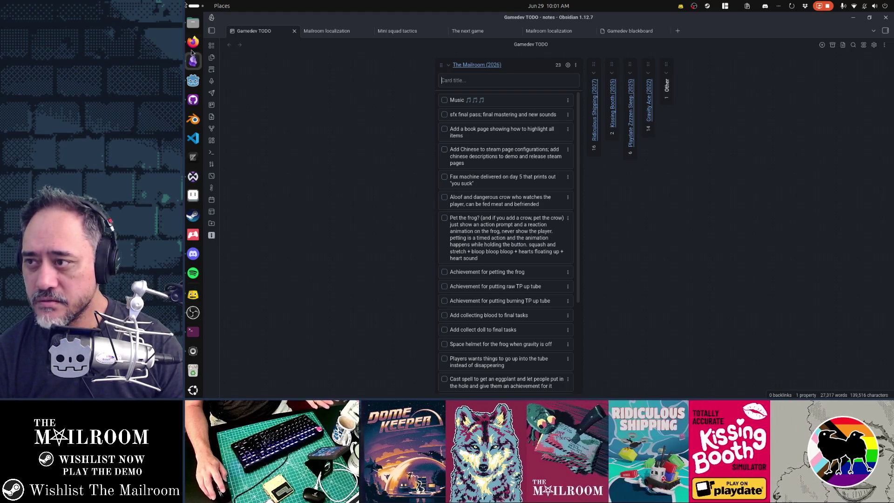
key("alt+Tab")
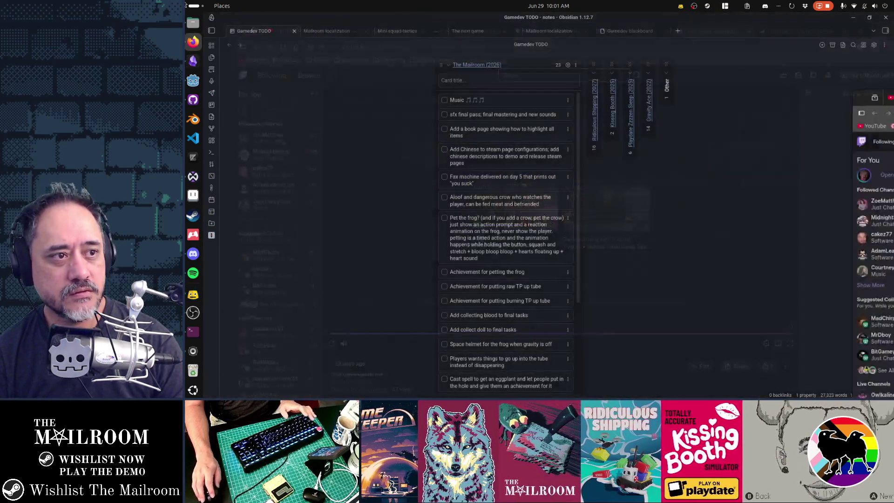
left_click(852, 20)
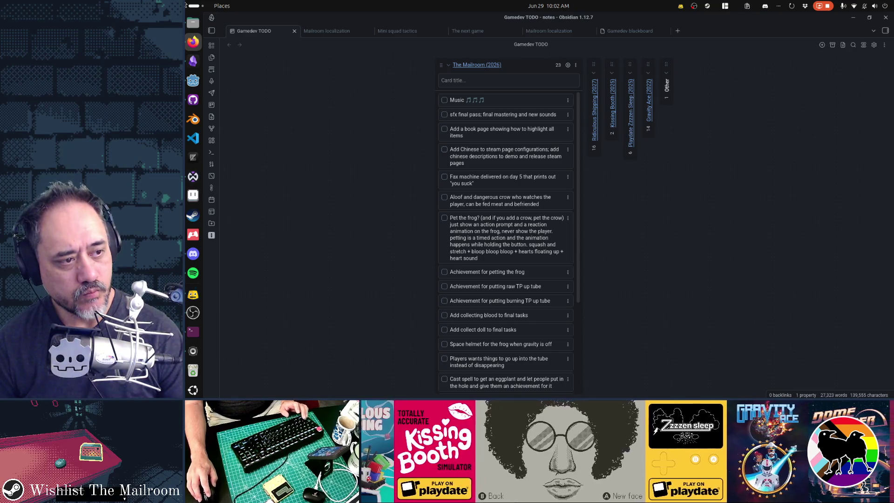
- Switch to the browser showing the GodotCon Boston 2026 page, dated July 21–22
key("alt+Tab")
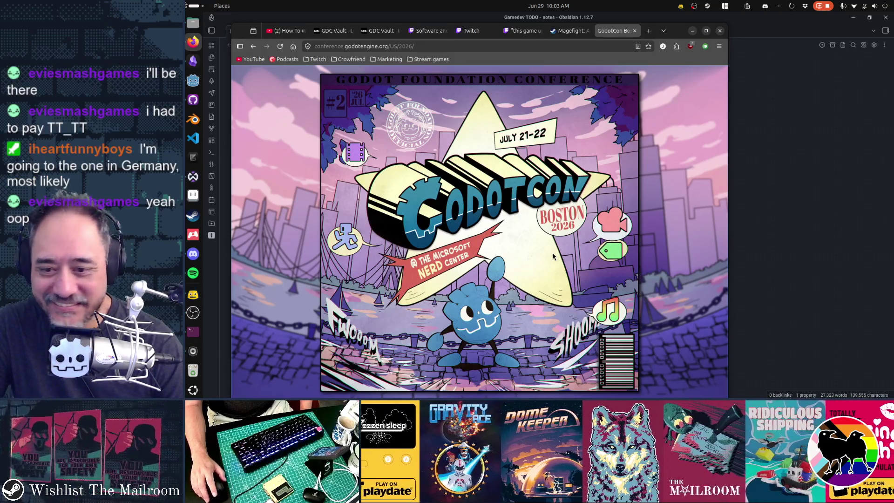
- Scroll the GodotCon 2026 page down to the six featured talks, like 'Your Game is a Lemon'
scroll(553, 256, "down", 5)
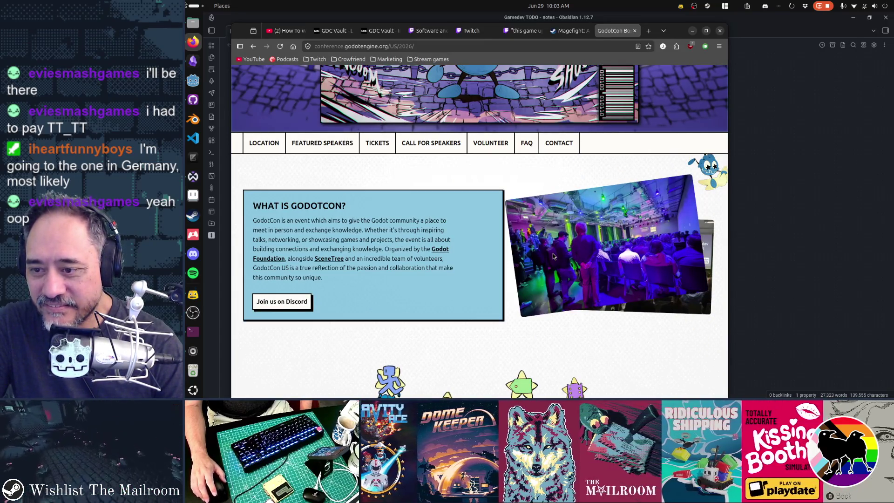
scroll(554, 257, "down", 4)
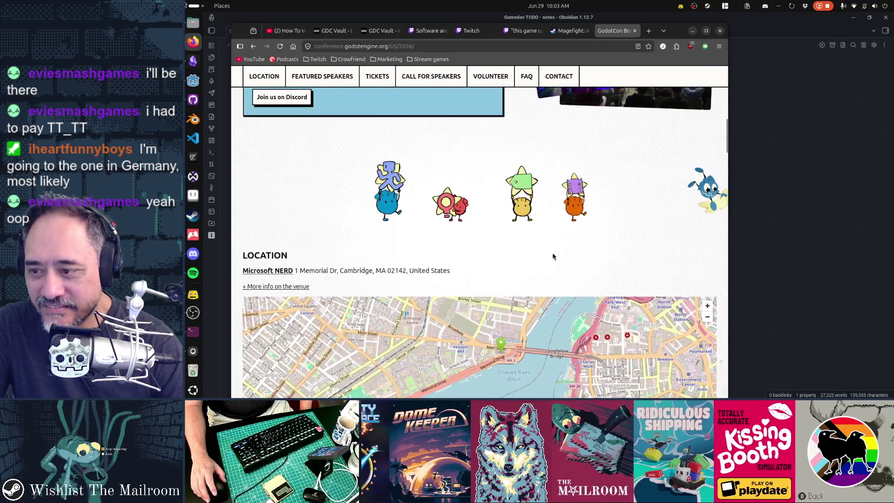
scroll(553, 256, "down", 3)
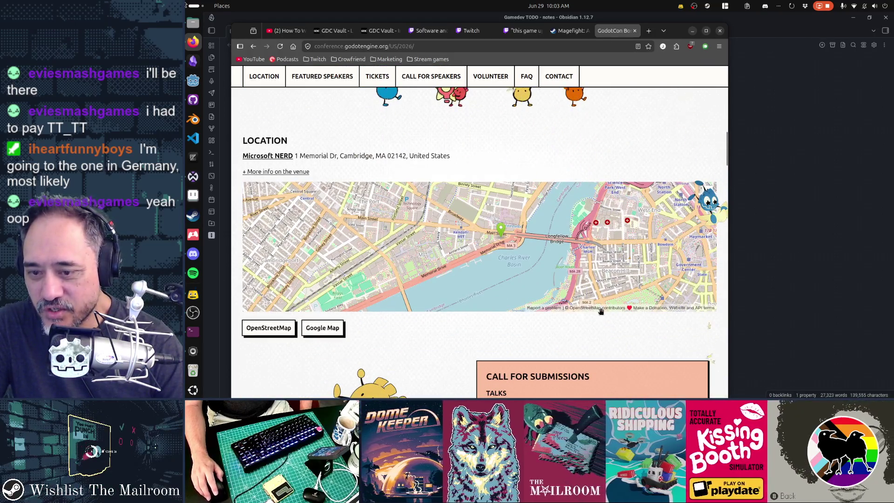
scroll(640, 323, "down", 3)
scroll(640, 323, "up", 3)
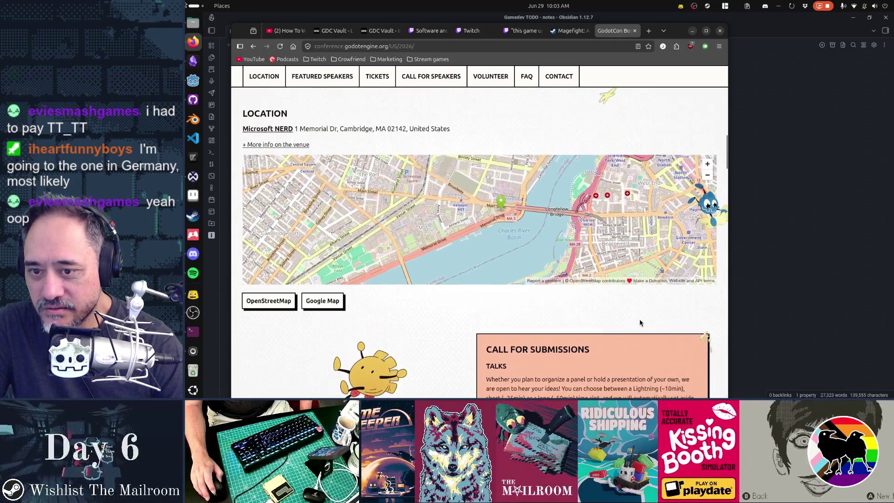
scroll(641, 322, "down", 1)
scroll(640, 322, "down", 5)
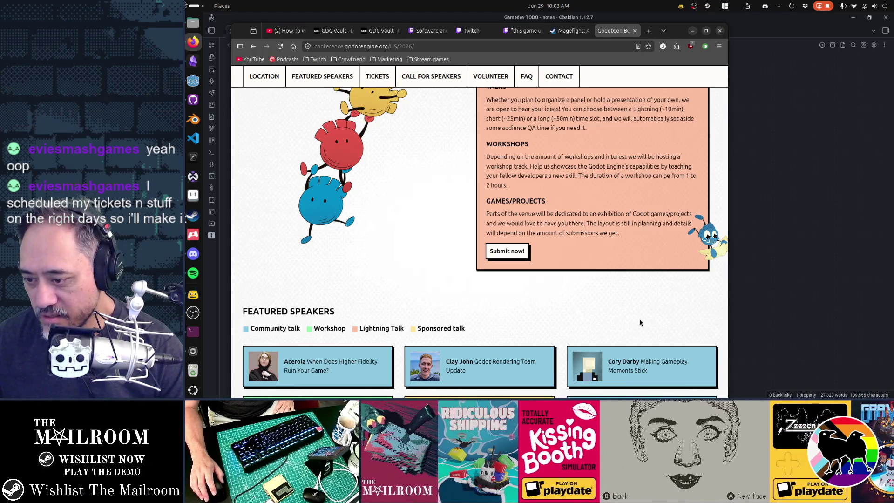
scroll(640, 322, "down", 2)
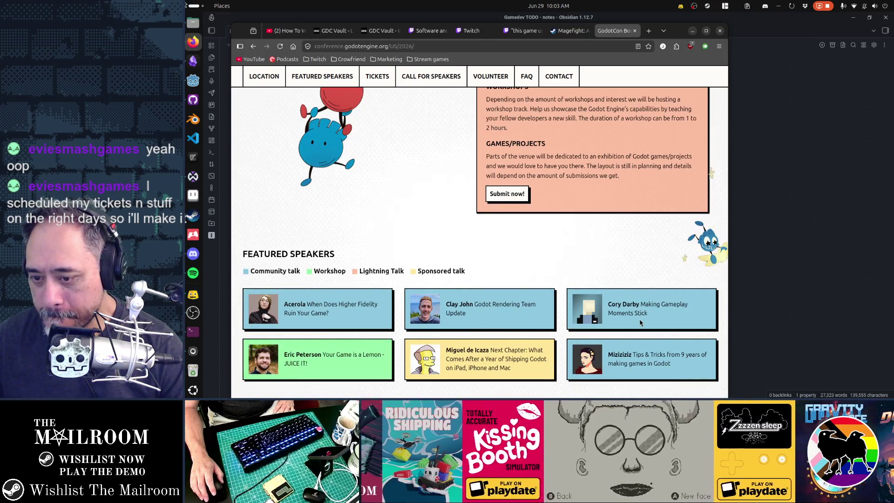
scroll(640, 323, "down", 3)
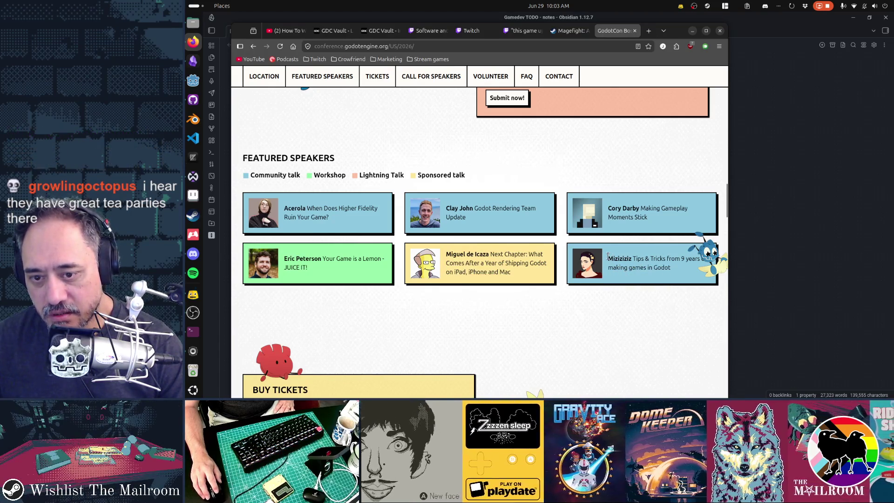
- Highlight and clear bits of speaker text, ending with the speaker name Acerola selected
left_click_drag(608, 256, 653, 269)
left_click(615, 312)
scroll(615, 313, "down", 1)
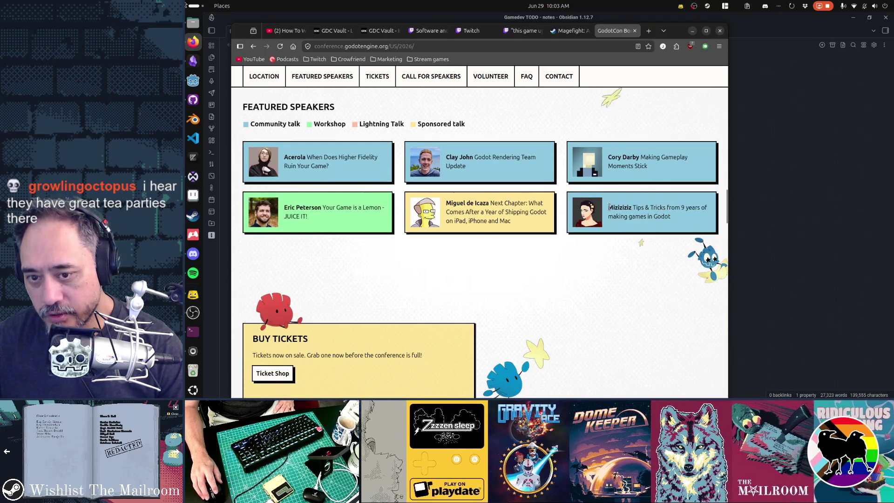
left_click_drag(615, 313, 626, 208)
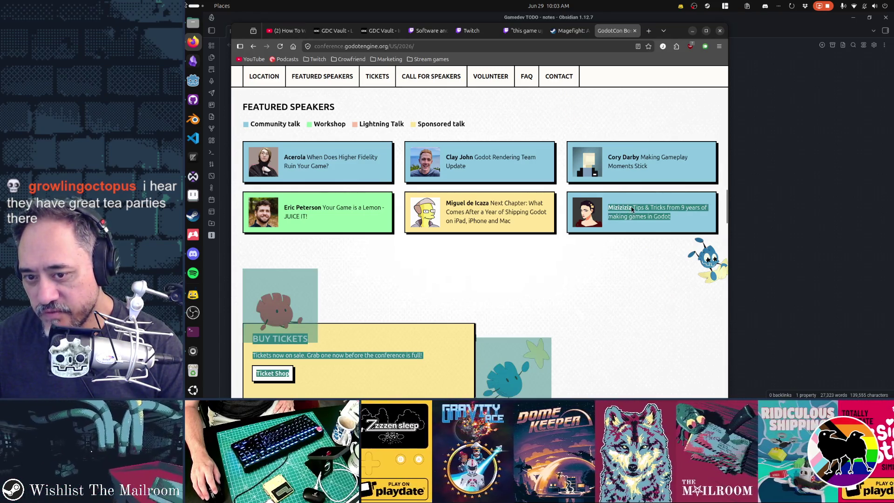
left_click(613, 208)
triple_click(613, 208)
left_click(628, 211)
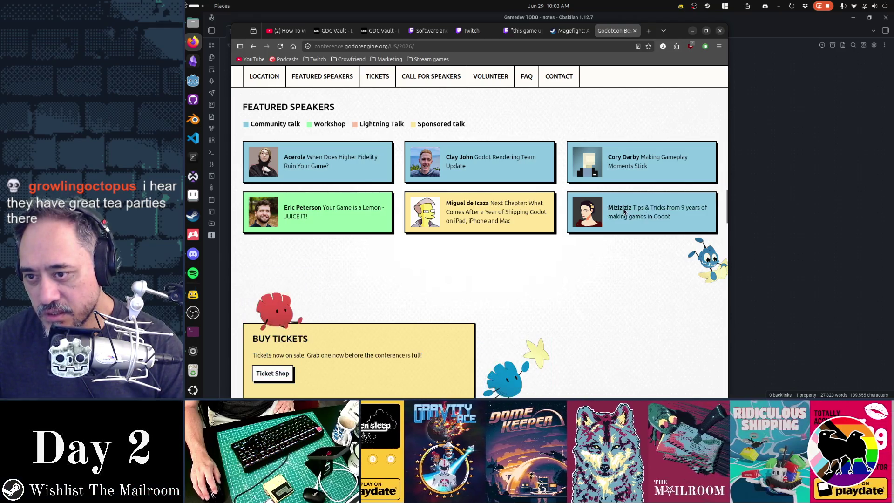
double_click(295, 157)
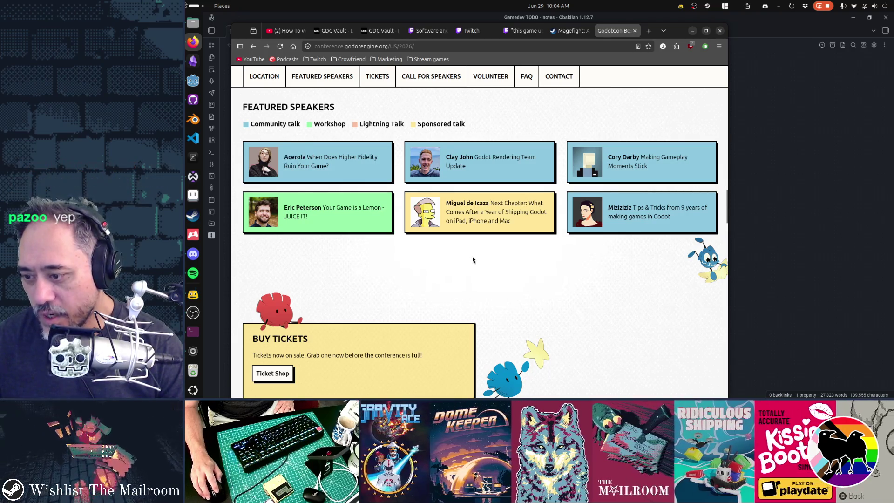
- Scroll down through the FAQ and sponsors sections to the page footer
scroll(583, 280, "down", 5)
scroll(583, 280, "down", 4)
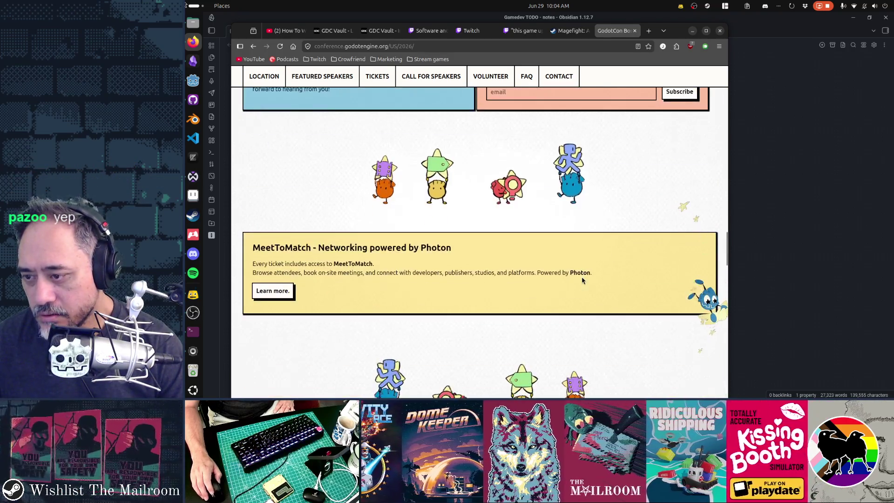
scroll(582, 281, "up", 7)
scroll(583, 280, "up", 3)
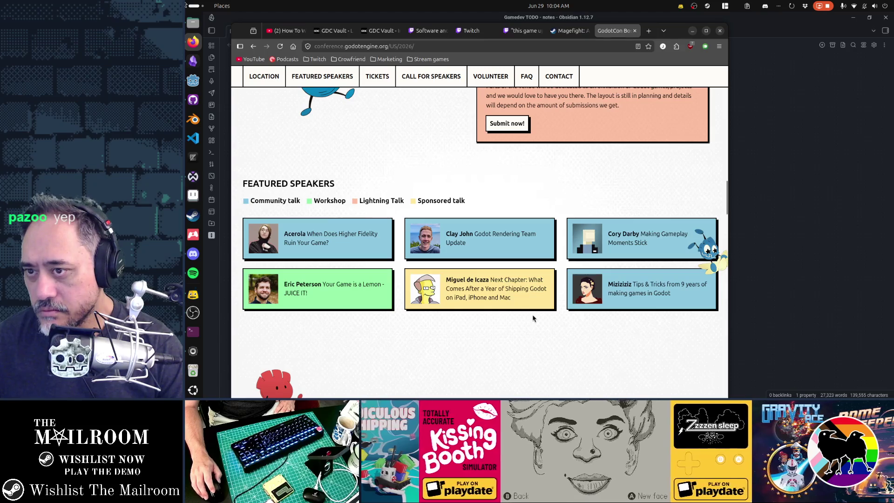
scroll(533, 318, "down", 5)
scroll(533, 318, "down", 3)
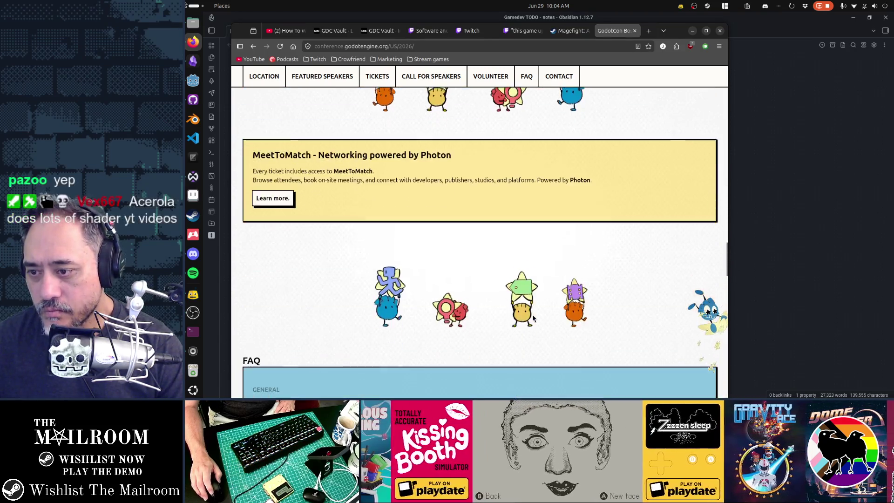
scroll(533, 319, "down", 4)
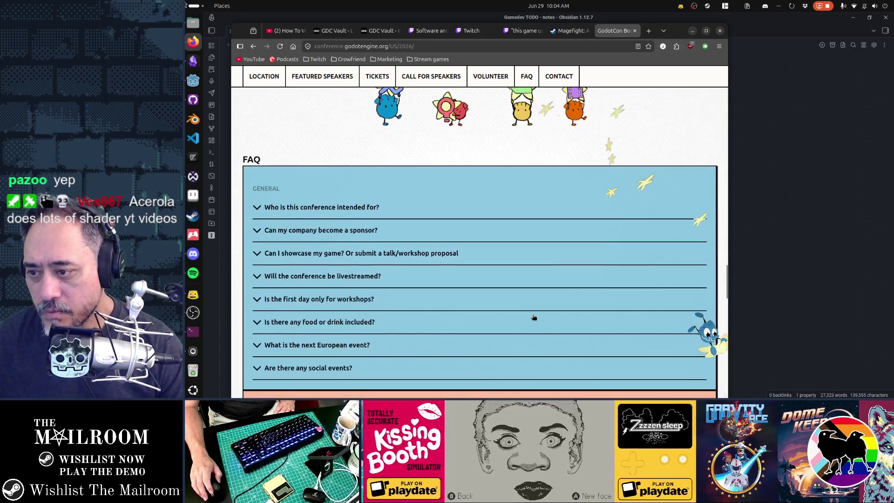
scroll(534, 317, "down", 5)
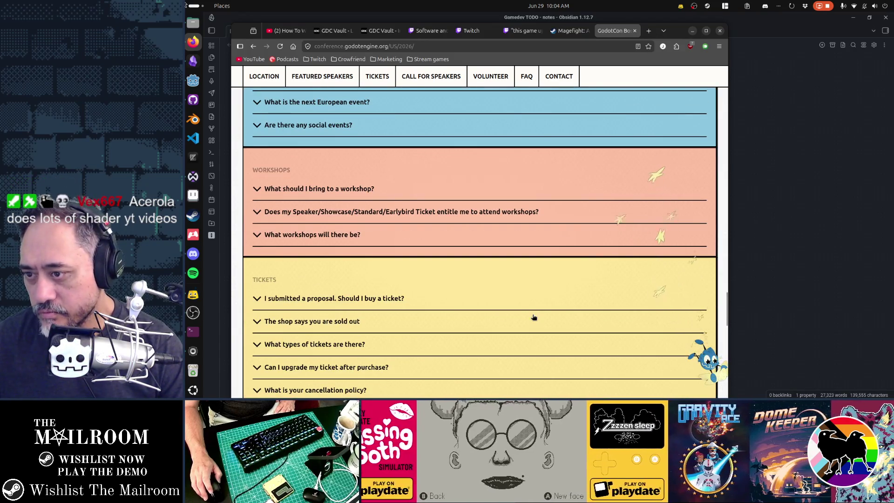
scroll(533, 317, "down", 2)
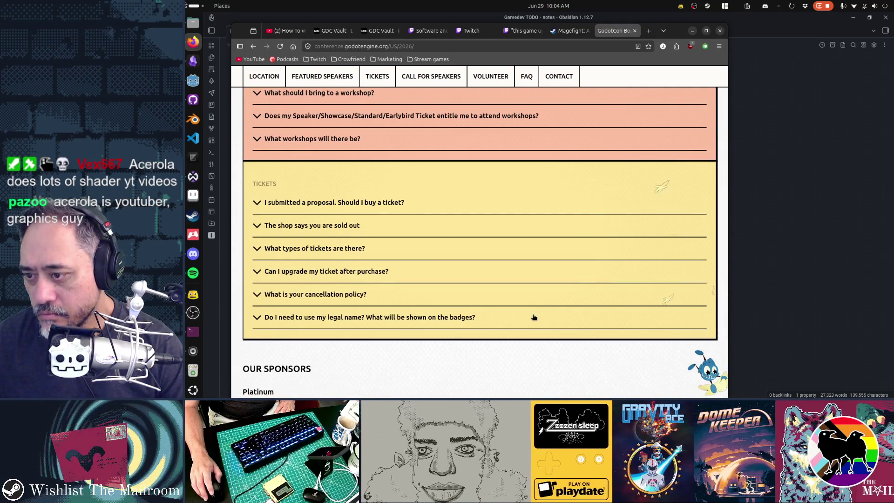
scroll(534, 317, "down", 4)
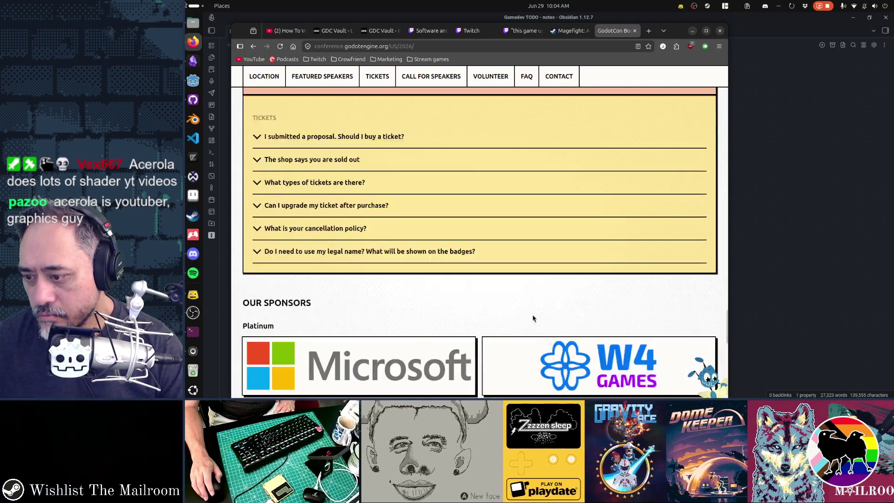
scroll(534, 318, "down", 7)
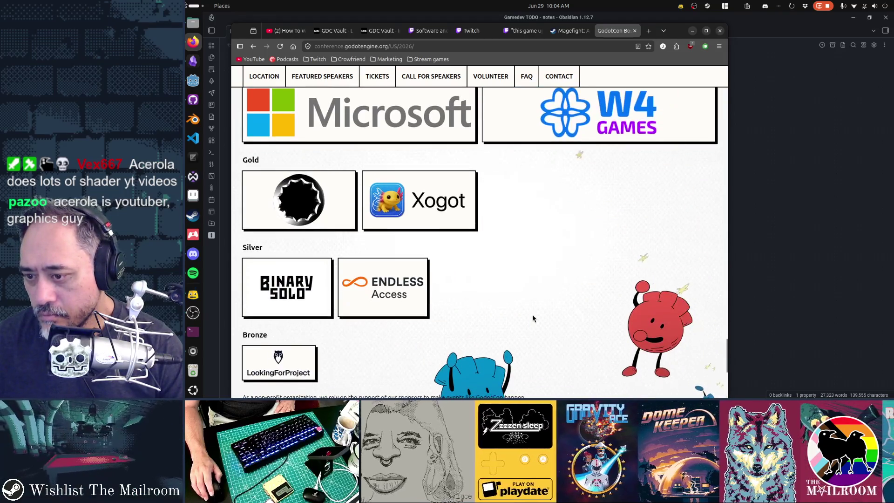
scroll(534, 318, "down", 2)
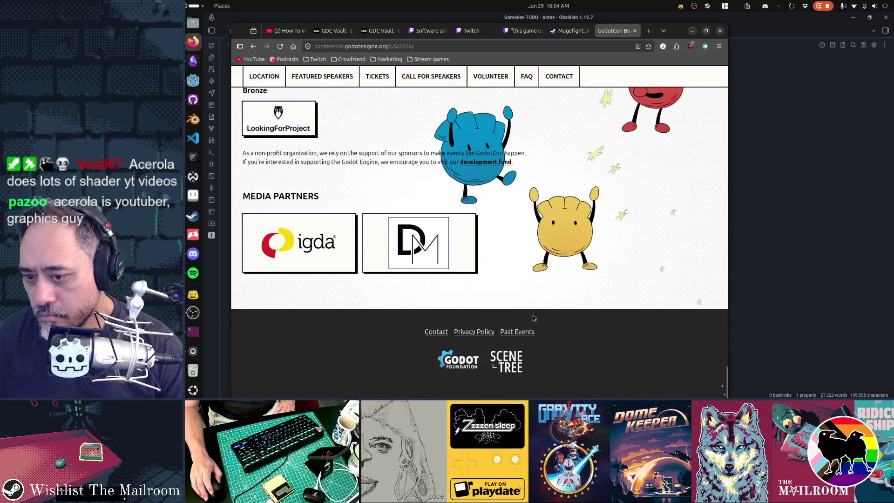
- Jump back to the top banner and open the featured talks on the GodotCon Boston 2026 schedule
key("Home")
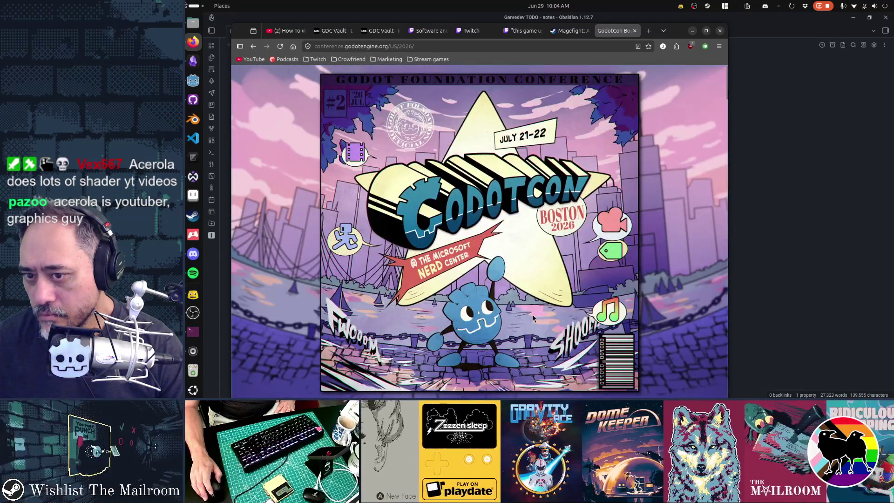
scroll(534, 319, "down", 1)
scroll(534, 318, "down", 4)
scroll(534, 318, "up", 4)
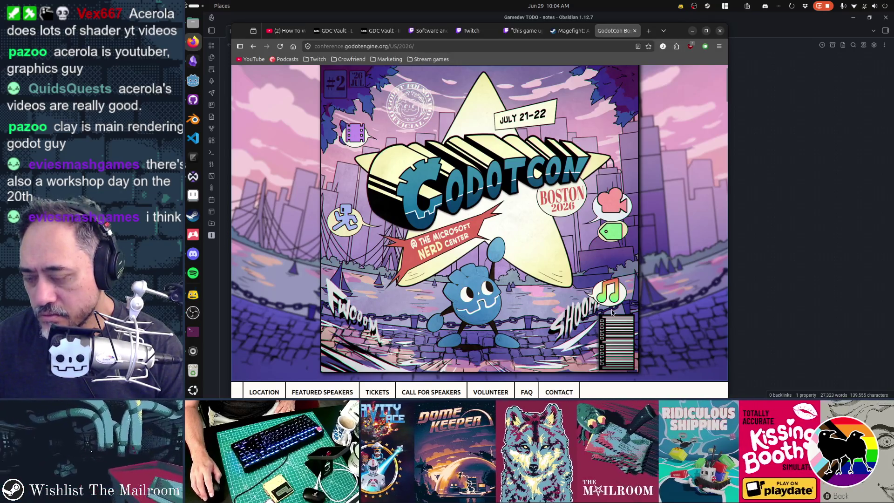
scroll(612, 313, "down", 3)
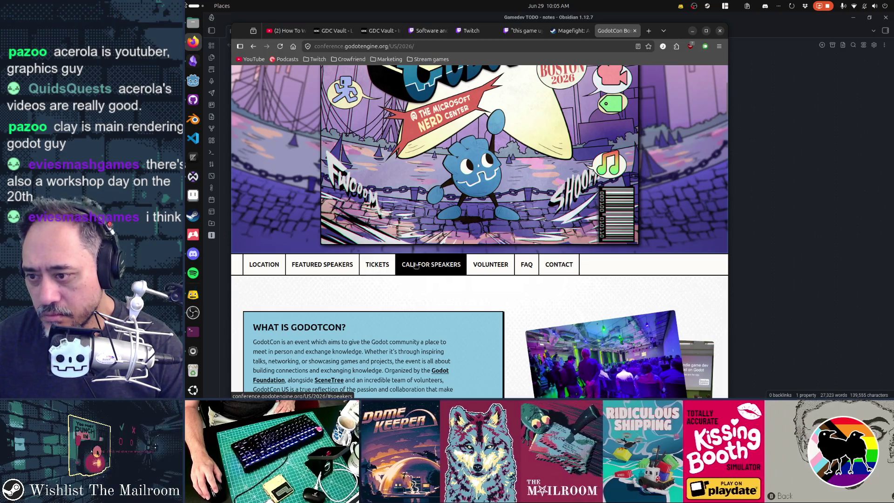
left_click(343, 264)
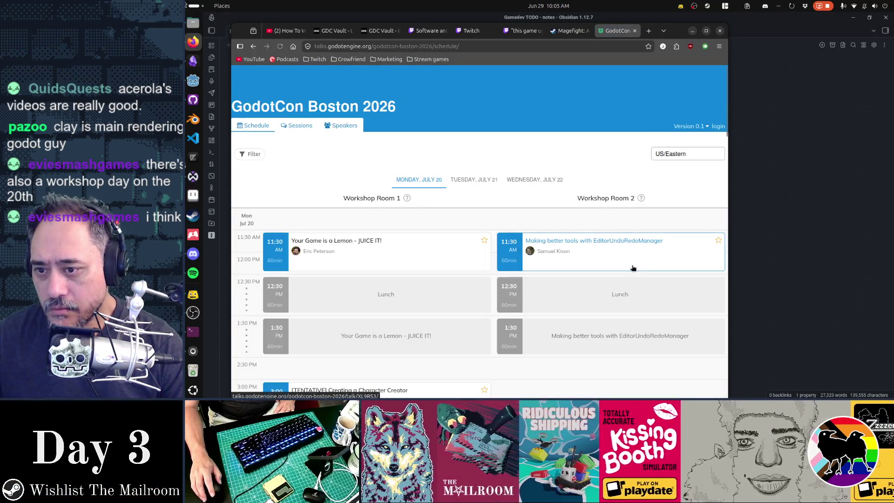
scroll(634, 268, "down", 2)
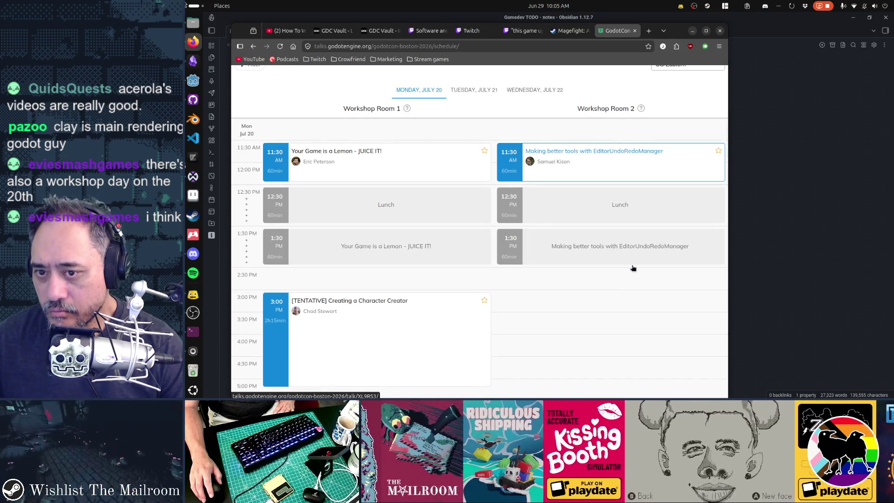
scroll(633, 269, "down", 3)
scroll(633, 268, "down", 3)
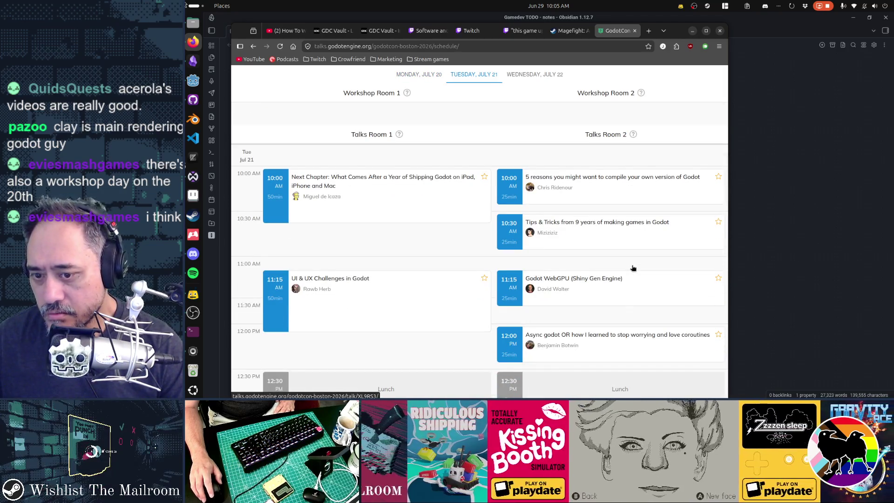
scroll(633, 269, "down", 2)
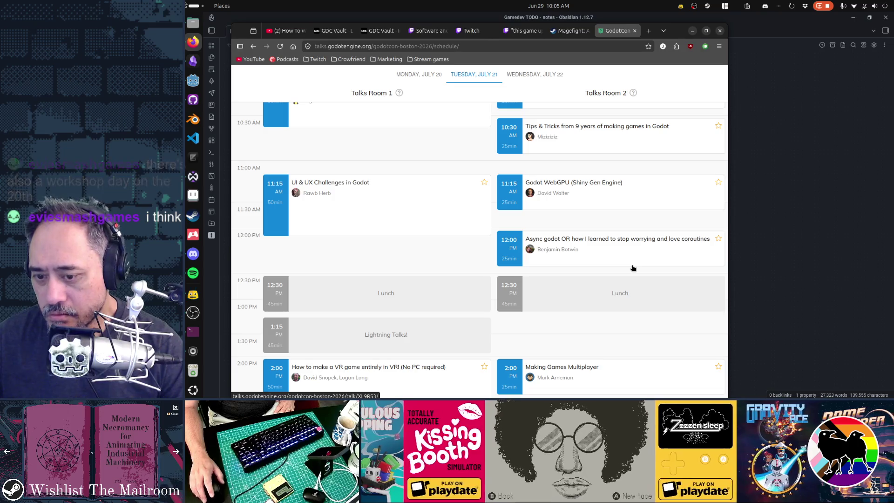
scroll(634, 268, "down", 5)
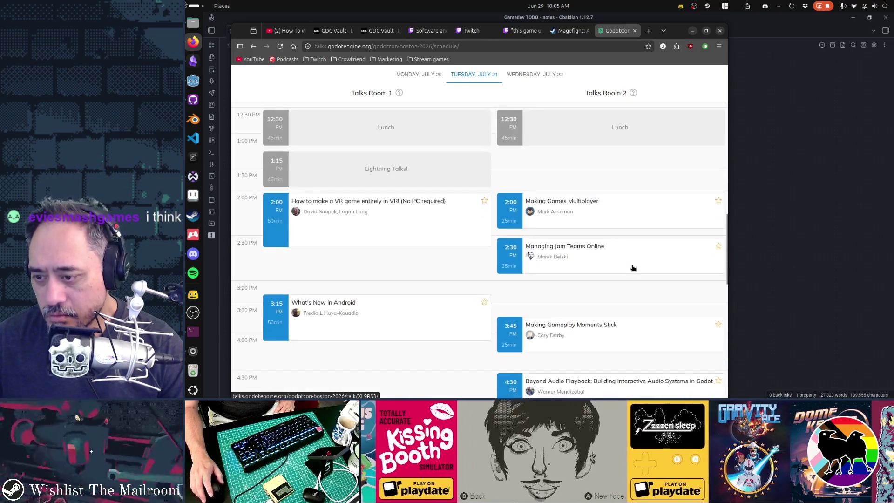
scroll(634, 268, "down", 4)
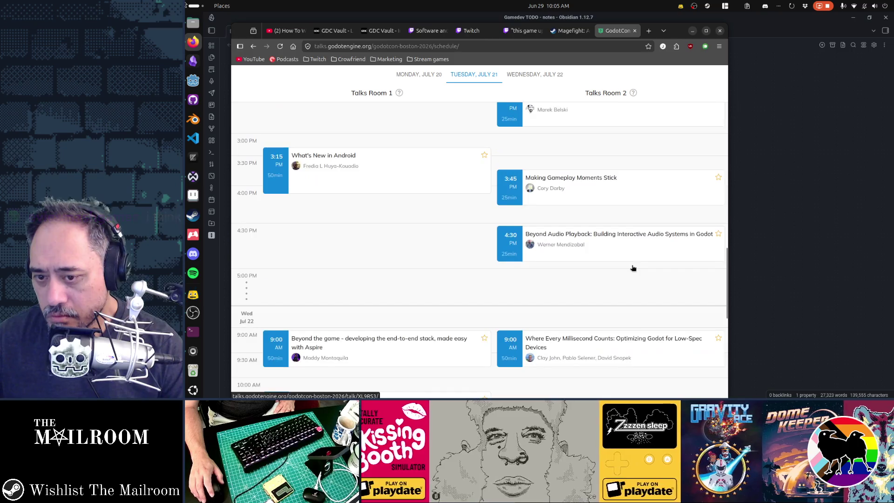
scroll(633, 268, "down", 4)
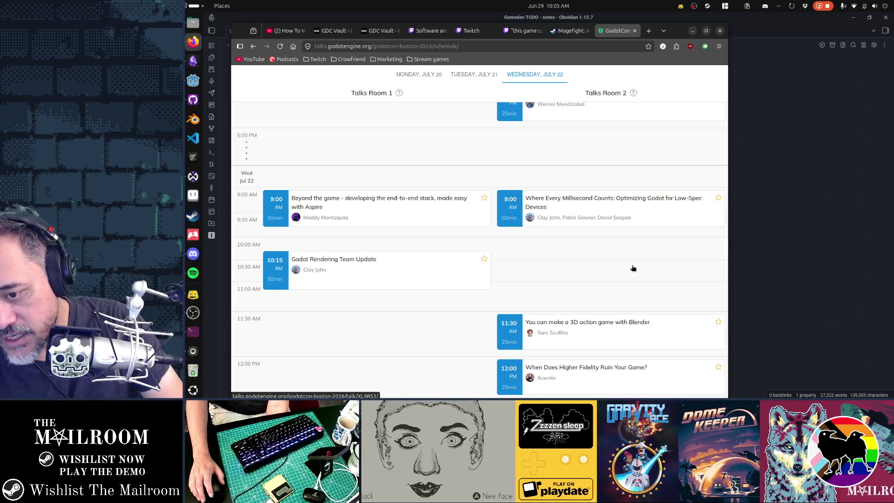
scroll(634, 268, "down", 2)
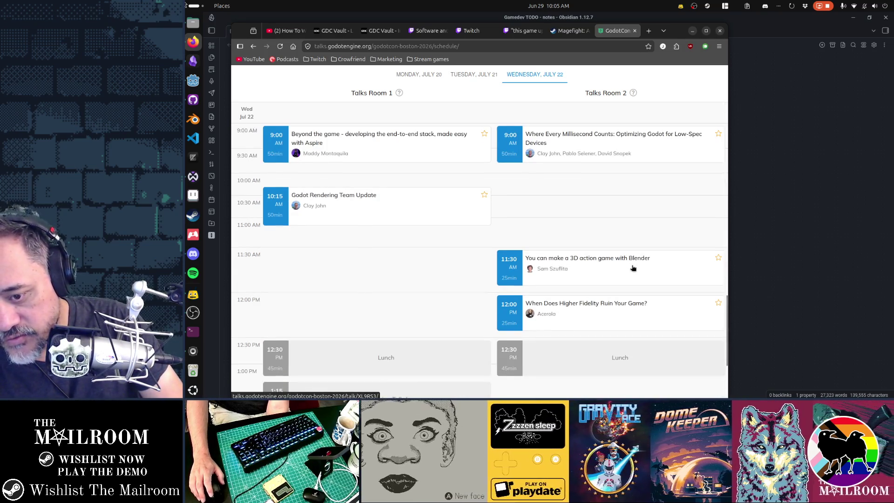
scroll(634, 268, "down", 4)
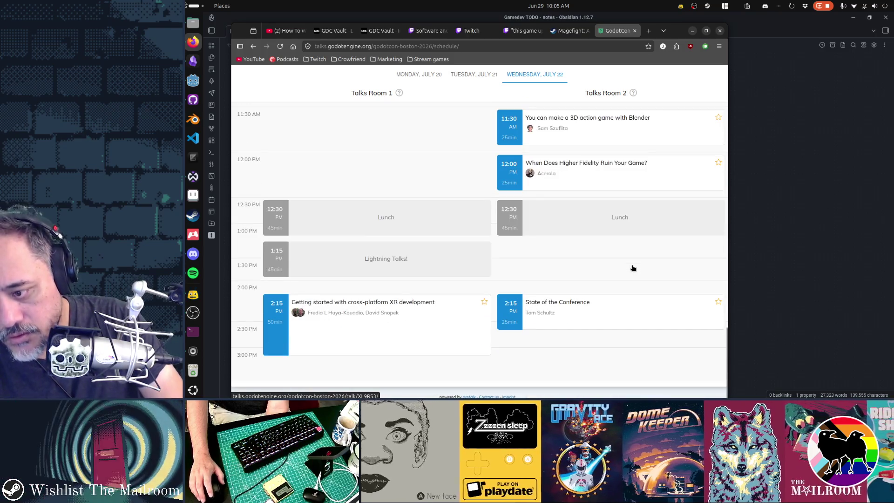
scroll(633, 269, "down", 1)
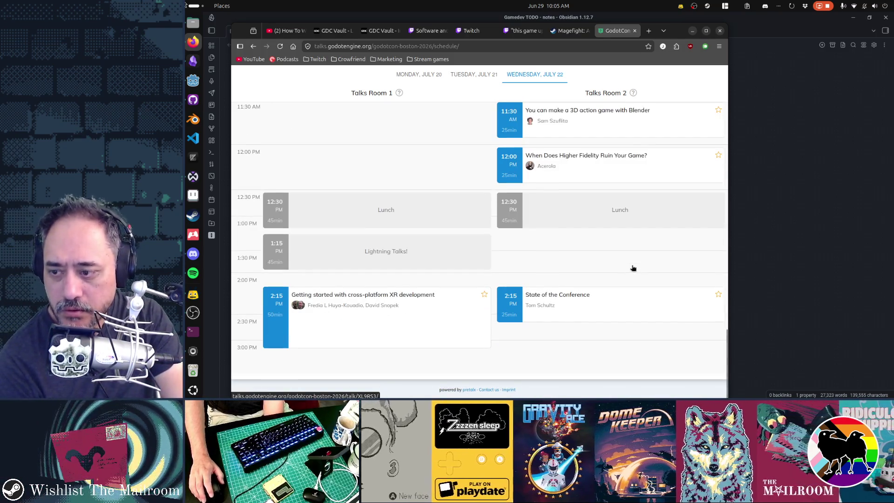
scroll(633, 268, "up", 15)
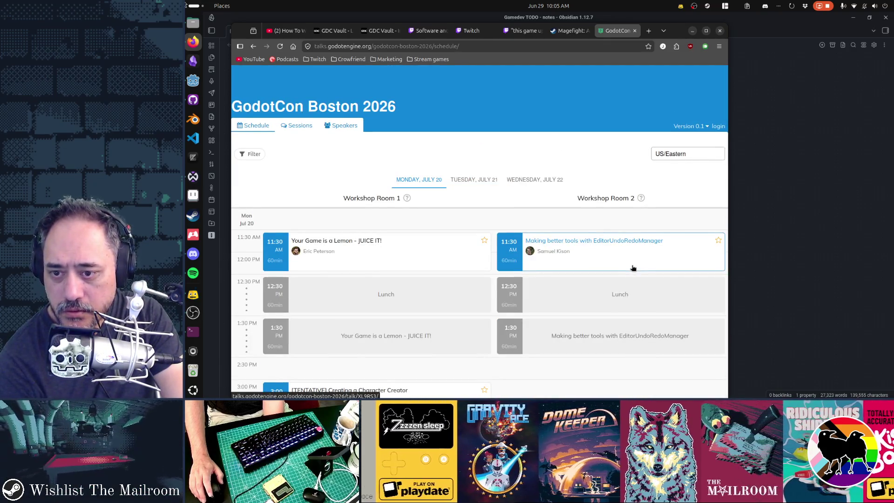
scroll(633, 268, "down", 5)
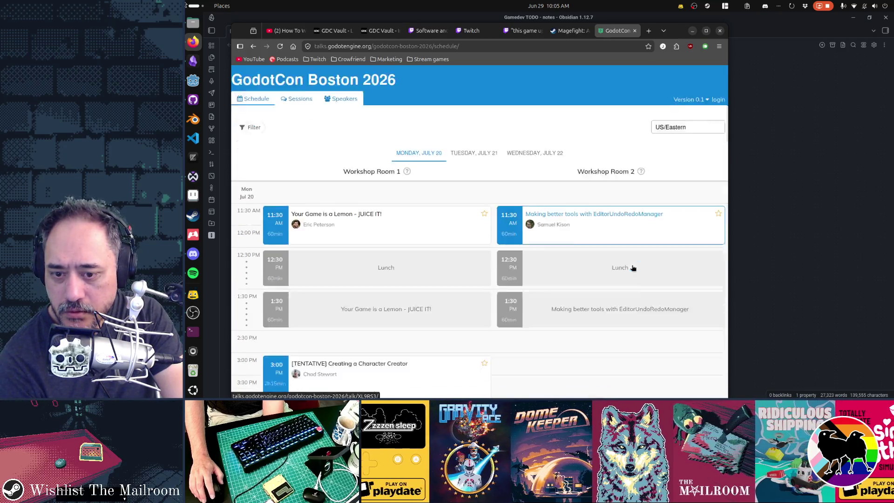
scroll(634, 268, "down", 10)
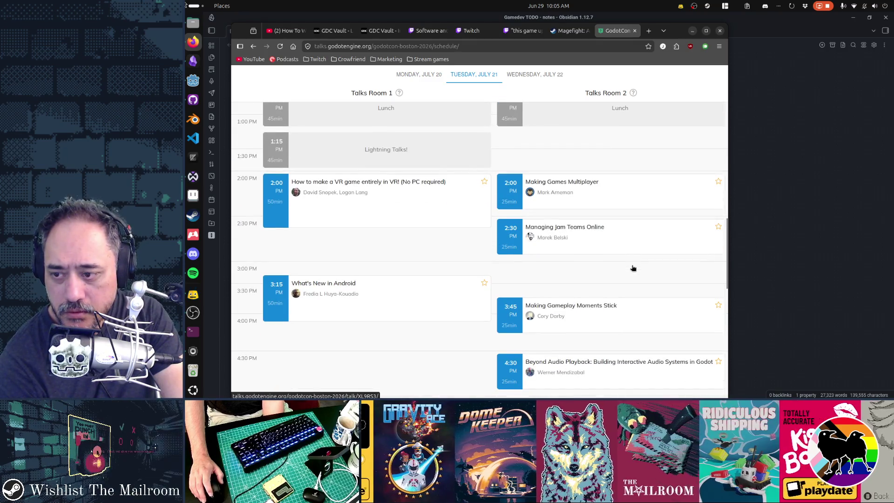
scroll(633, 268, "up", 15)
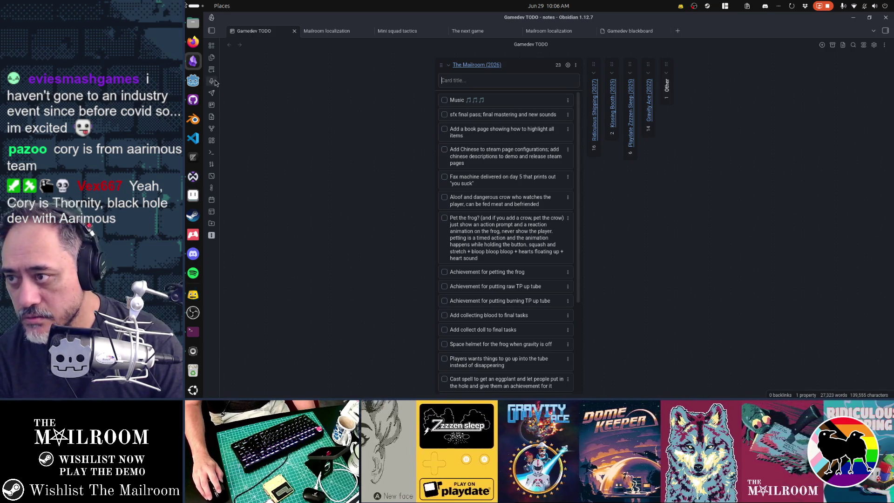
- Switch from Obsidian back to the GodotCon Boston 2026 schedule in Firefox
left_click(194, 42)
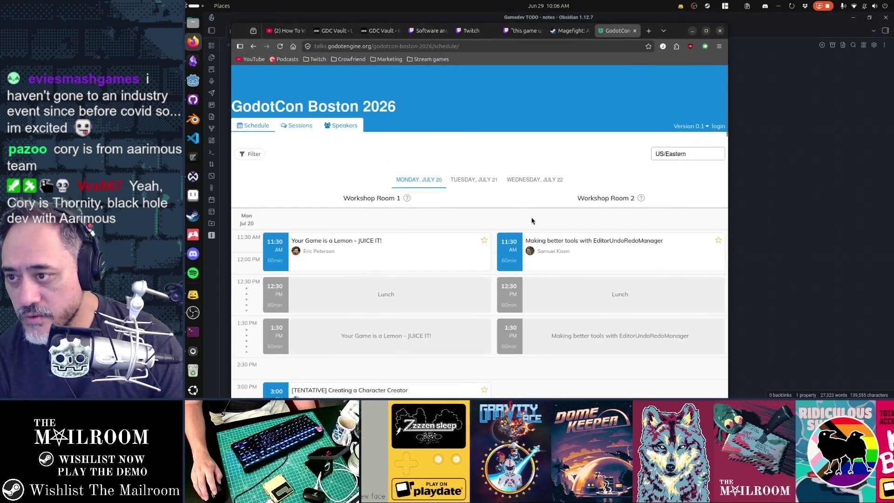
key("alt+Left")
key("alt+Right")
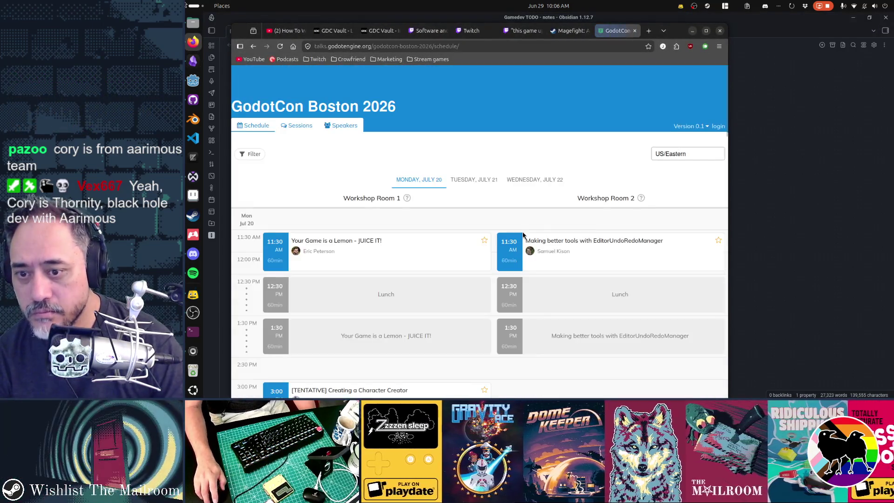
scroll(523, 234, "down", 4)
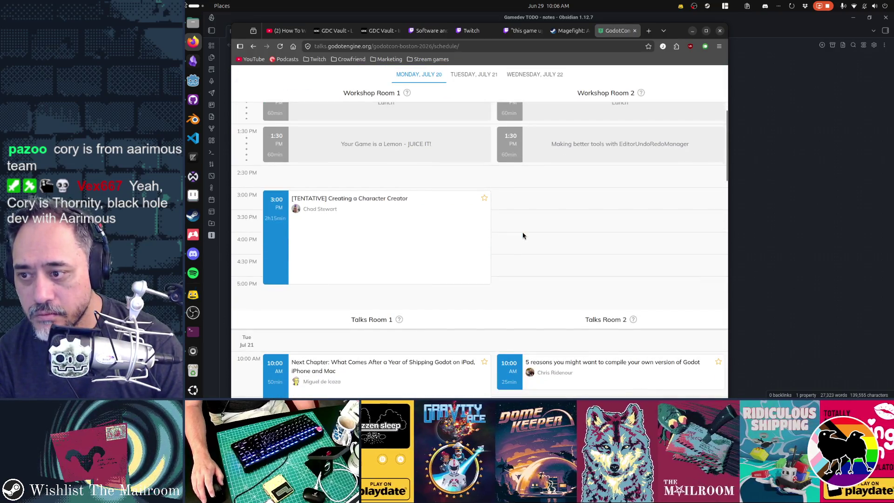
scroll(523, 235, "down", 4)
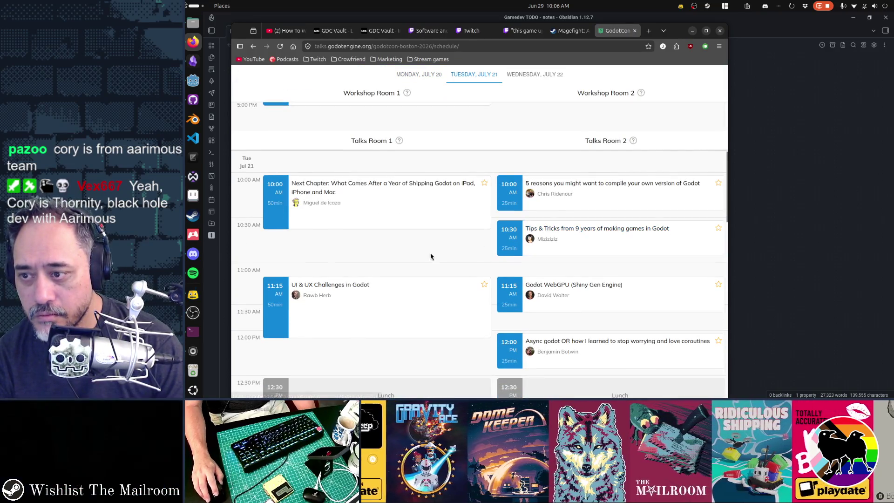
scroll(431, 256, "down", 3)
scroll(431, 256, "down", 3)
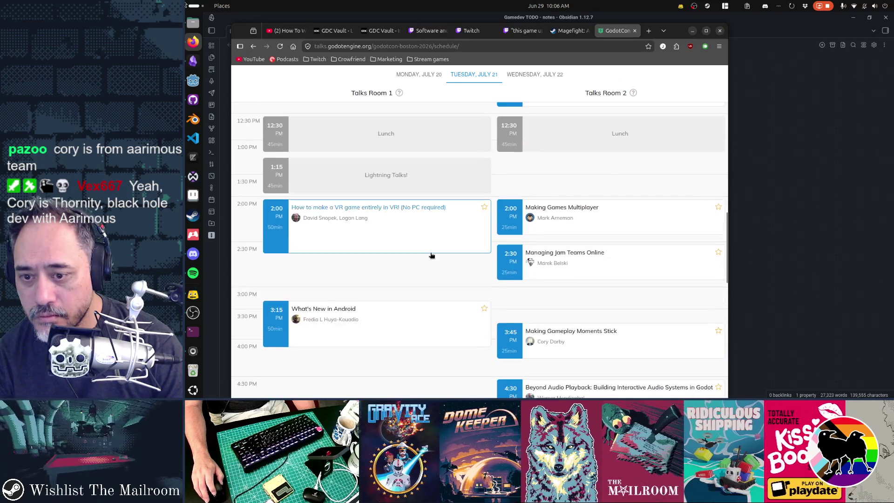
scroll(431, 256, "down", 3)
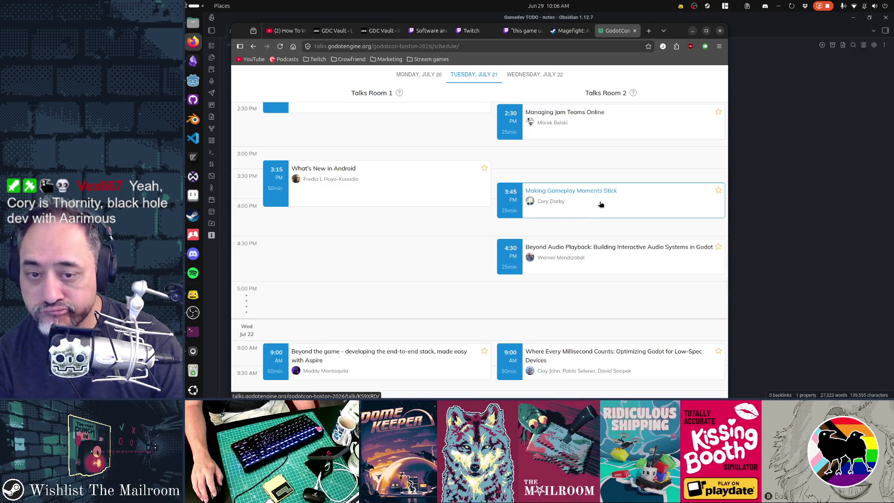
scroll(463, 232, "down", 2)
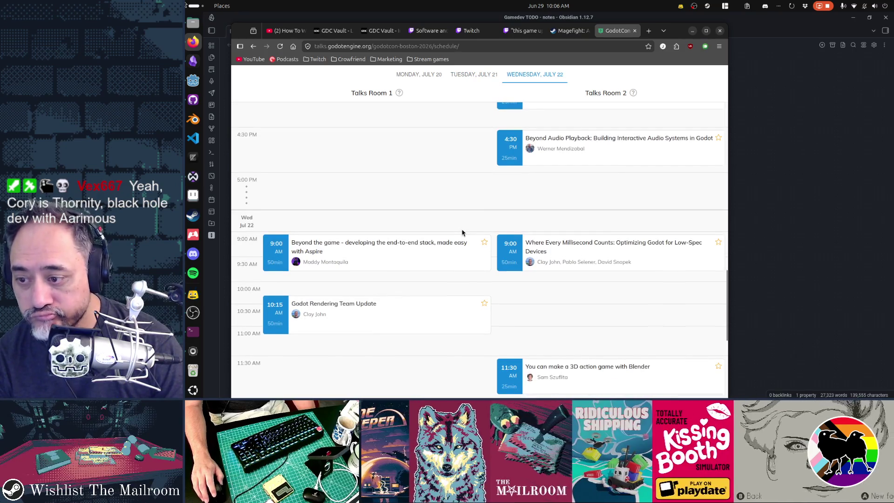
scroll(462, 233, "down", 2)
scroll(463, 233, "down", 2)
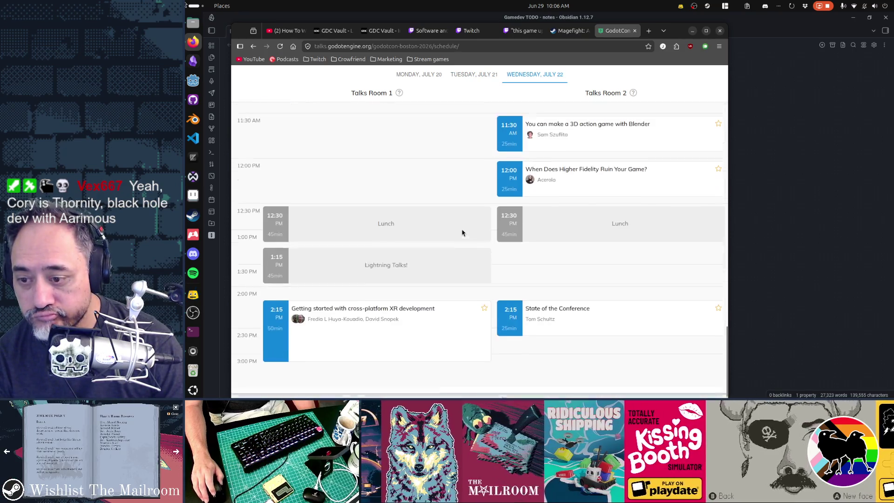
scroll(463, 233, "up", 6)
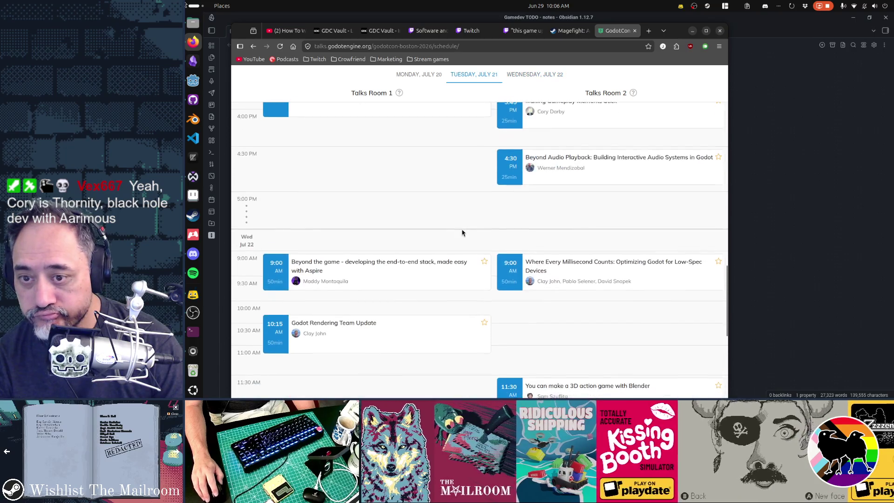
- Check the Making Gameplay Moments Stick talk's Target Audience, then return to the schedule's Wednesday
left_click(535, 226)
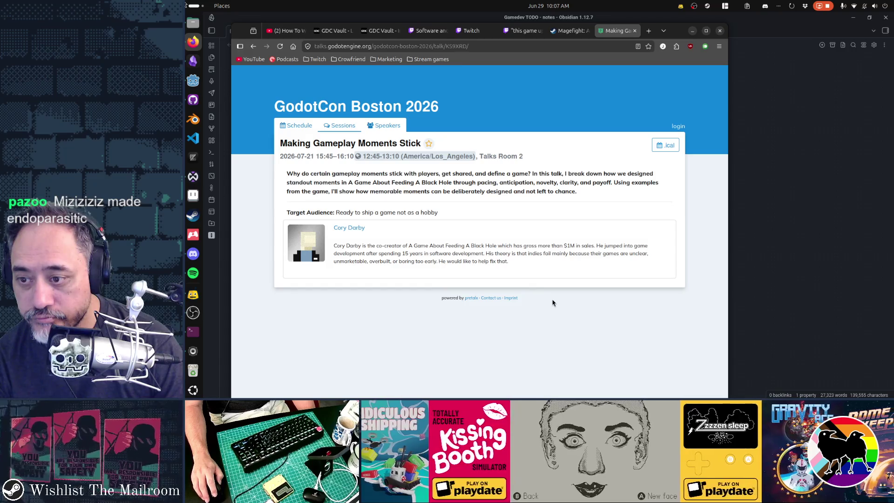
mouse_move(327, 212)
left_mouse_down()
mouse_move(424, 213)
mouse_move(482, 260)
left_mouse_up()
left_click(524, 321)
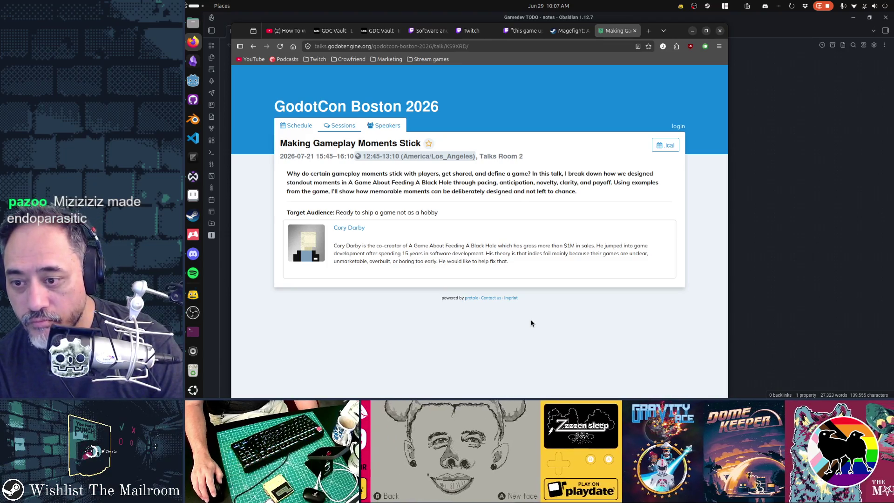
key("alt+Left")
scroll(426, 314, "down", 6)
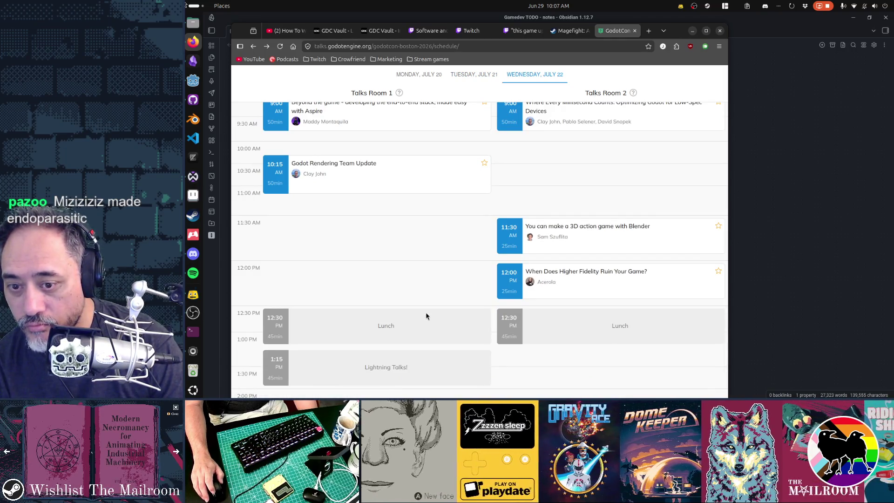
- Reload and close the GodotCon tab, then minimize and restore Firefox showing the Twitch clip
scroll(426, 316, "up", 15)
left_click(284, 111)
left_click(635, 31)
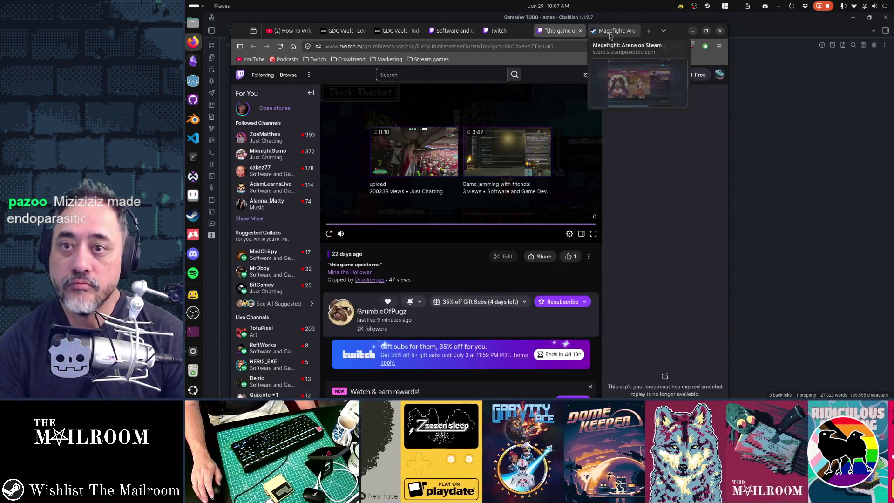
left_click(693, 30)
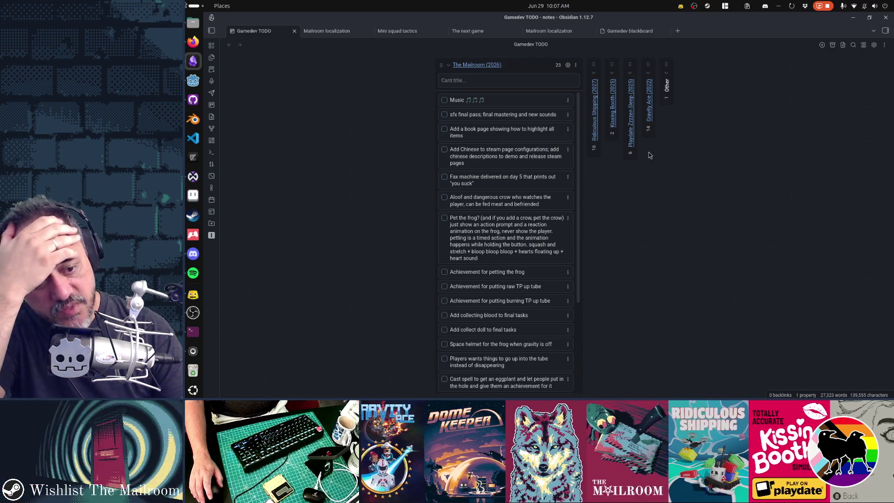
left_click(193, 41)
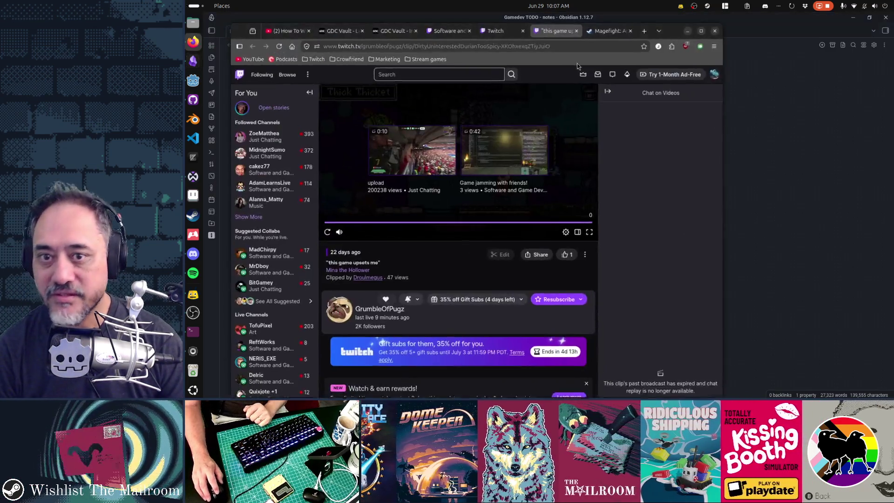
- Search 'endparasitic' in a new tab and open Endoparasitic's Steam page with its 25% discount
key("ctrl+t")
type("end")
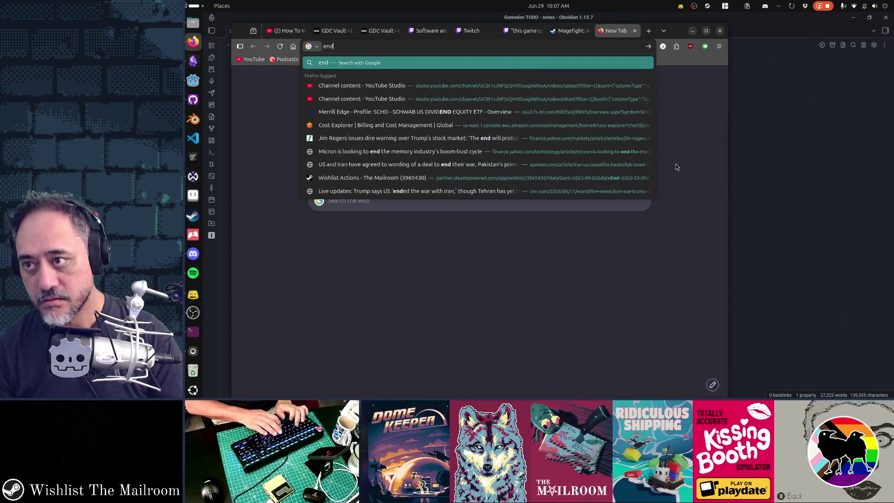
type("parasitic")
key("Return")
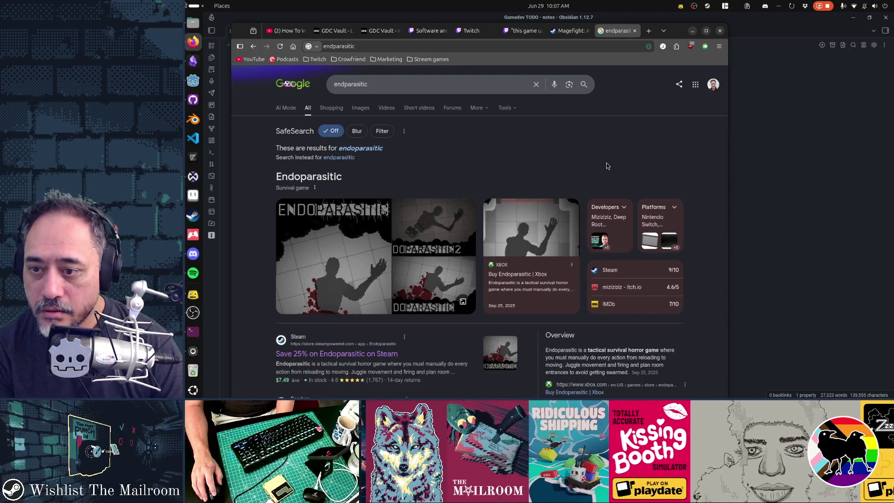
left_click(354, 355)
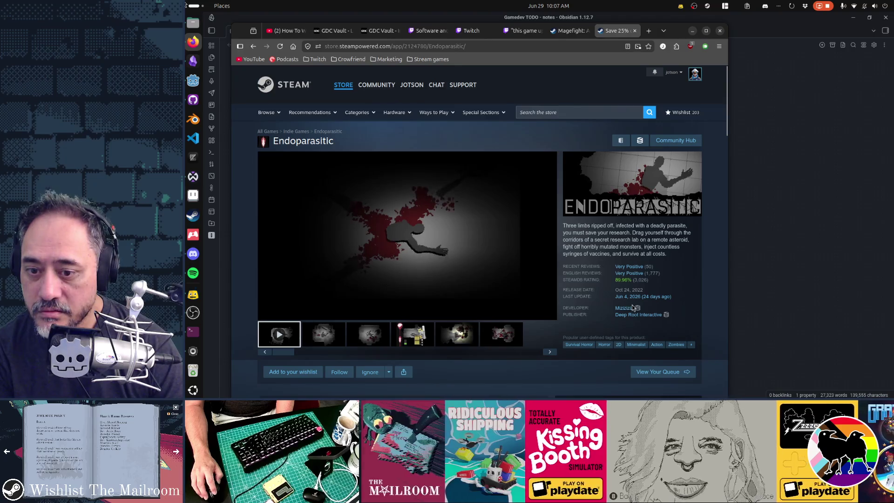
scroll(720, 248, "down", 2)
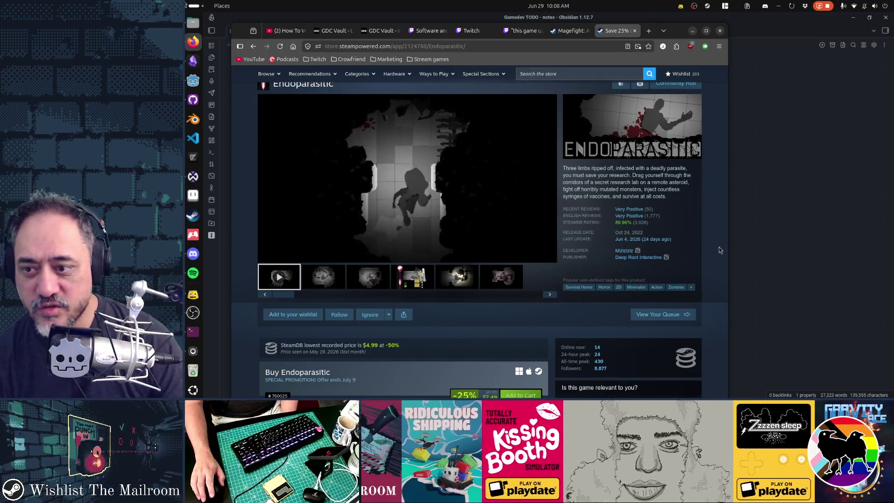
mouse_move(485, 225)
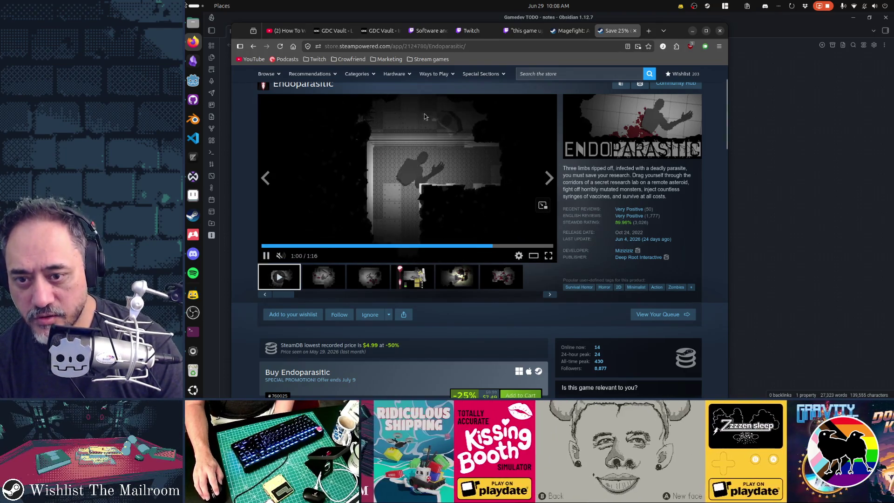
mouse_move(638, 218)
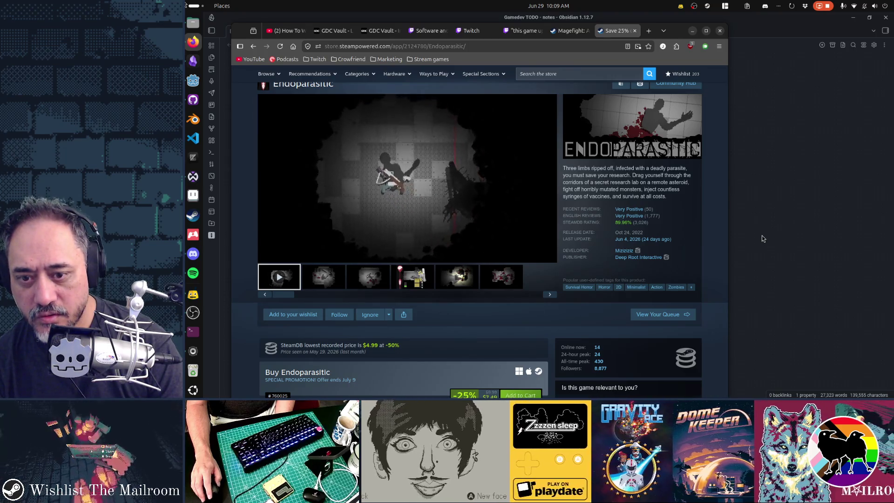
scroll(687, 274, "down", 5)
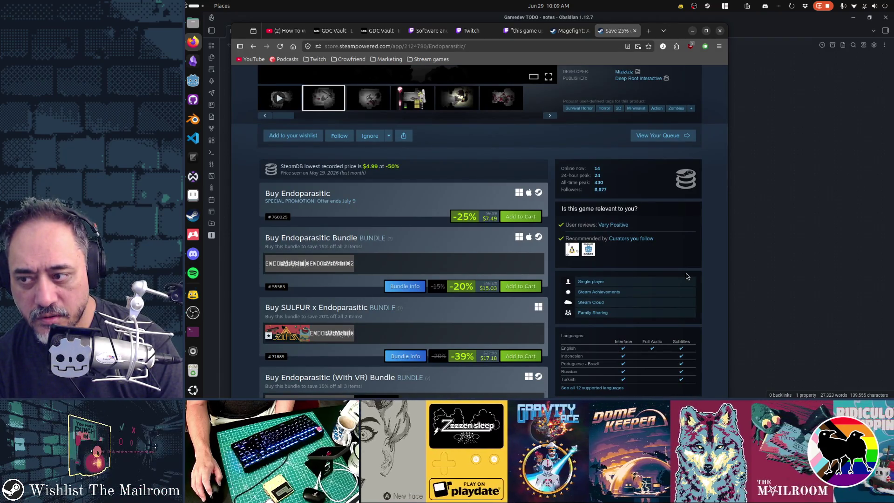
scroll(686, 272, "up", 6)
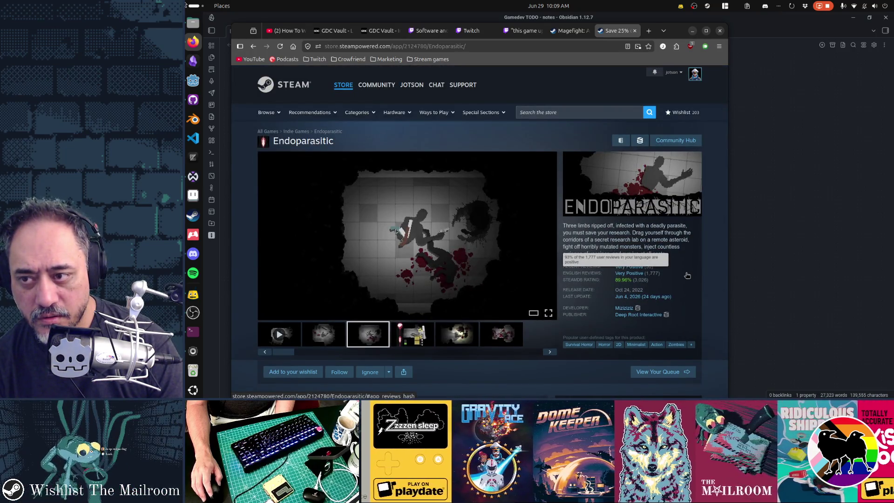
left_click(658, 139)
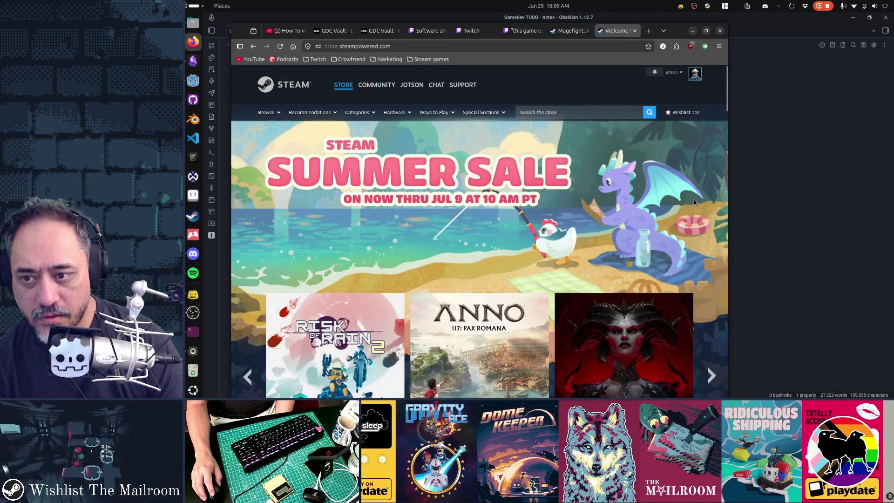
- Scroll through the Steam Summer Sale deals, then minimize Firefox to reveal the Gamedev TODO board
scroll(694, 203, "down", 2)
scroll(694, 203, "down", 2)
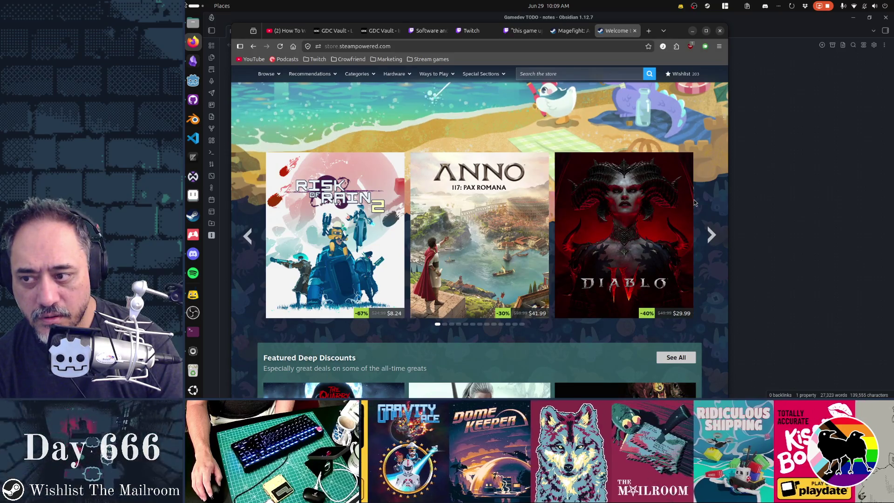
scroll(694, 202, "down", 3)
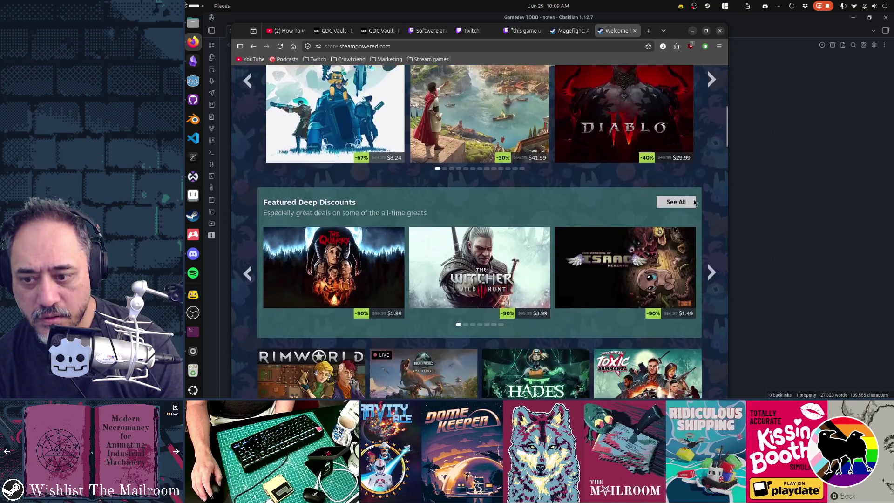
scroll(694, 203, "down", 3)
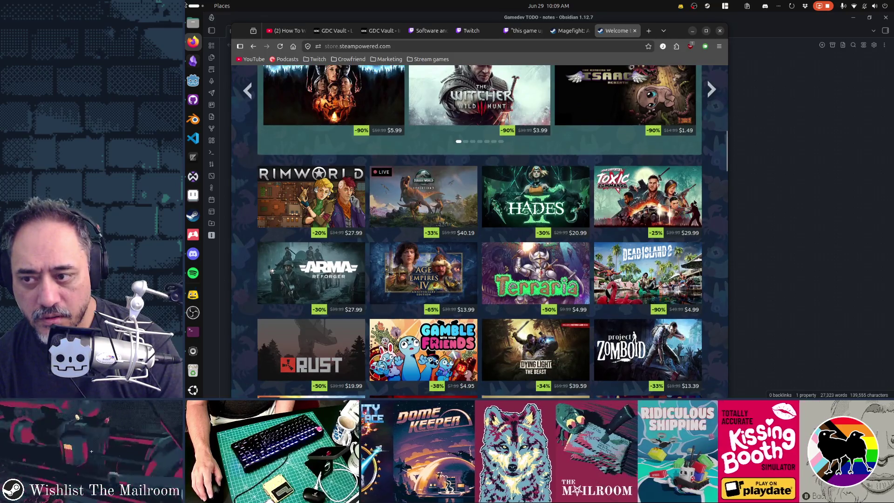
scroll(695, 203, "down", 1)
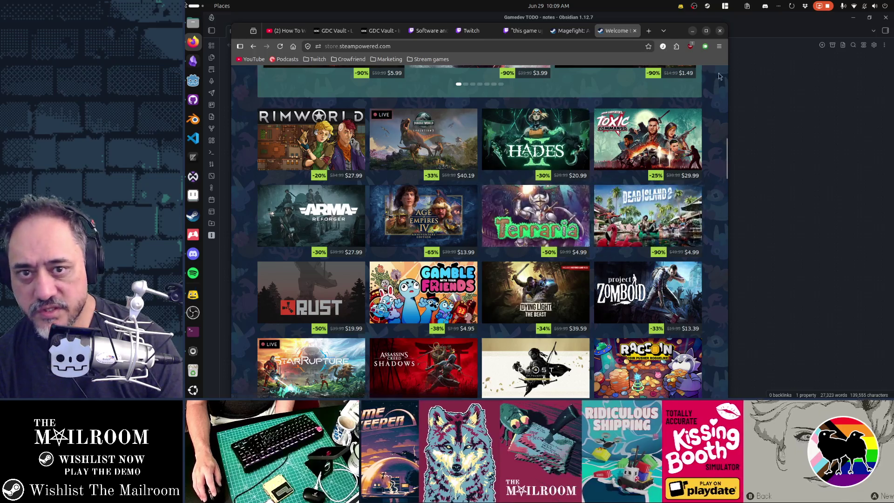
left_click(757, 36)
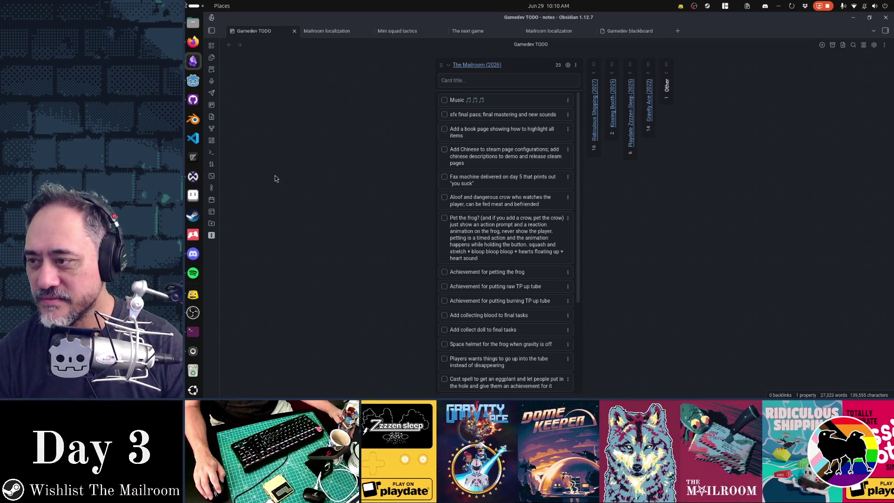
- Restore Firefox and open the Stream Manager dashboard from the Twitch bookmarks folder
left_click(193, 41)
left_click(318, 59)
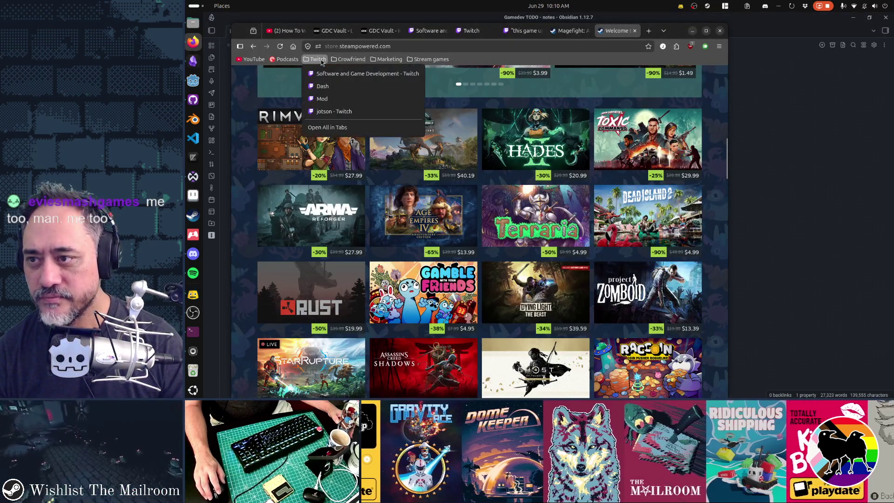
left_click(330, 88)
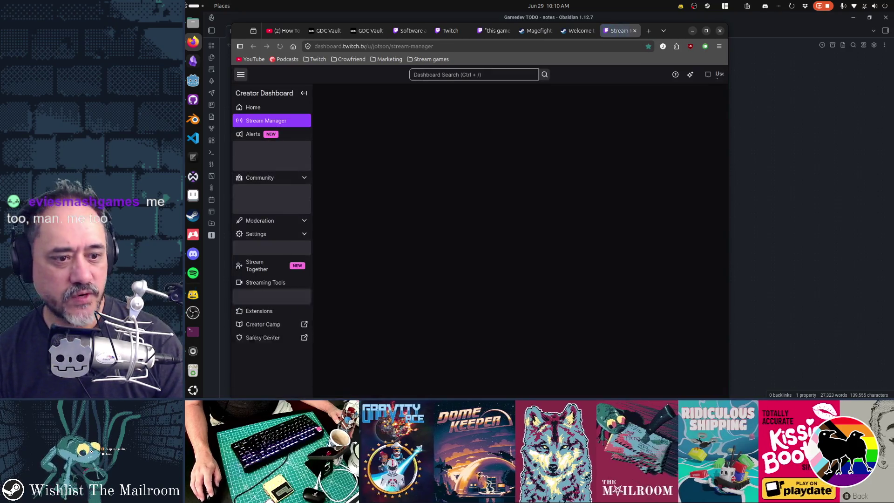